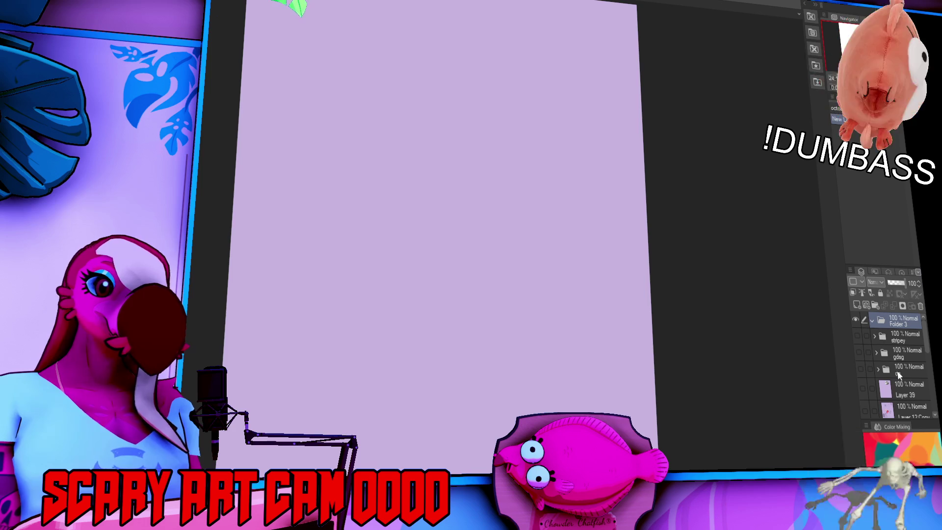
Step: Briefly show the stripey folder's artwork upright, then rotate the view back and hide it
left_click(857, 335)
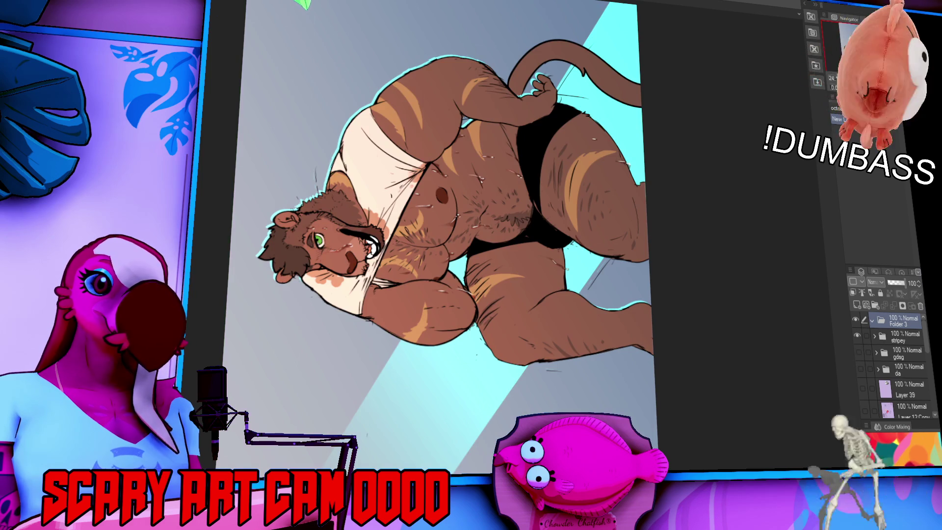
key("ctrl+@")
scroll(668, 192, "up", 3)
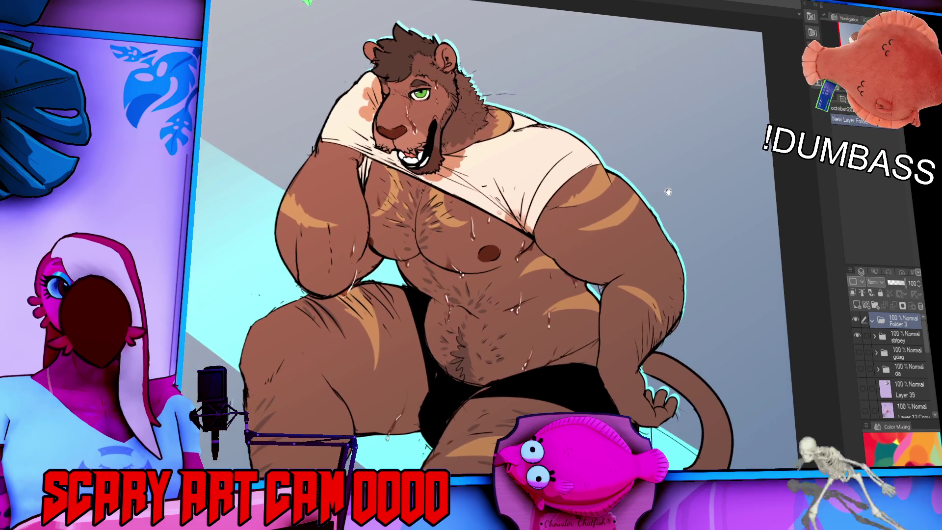
left_click_drag(669, 192, 666, 209)
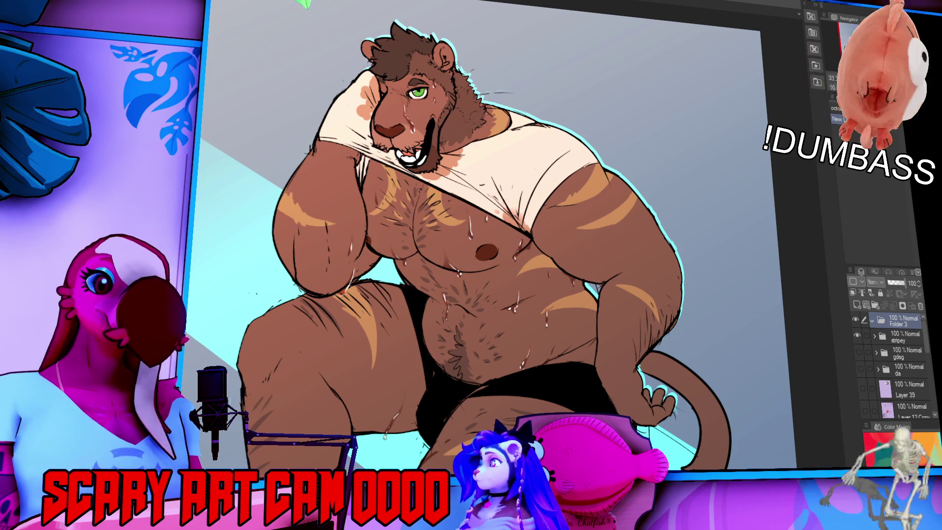
key("ctrl+r")
left_click(858, 335)
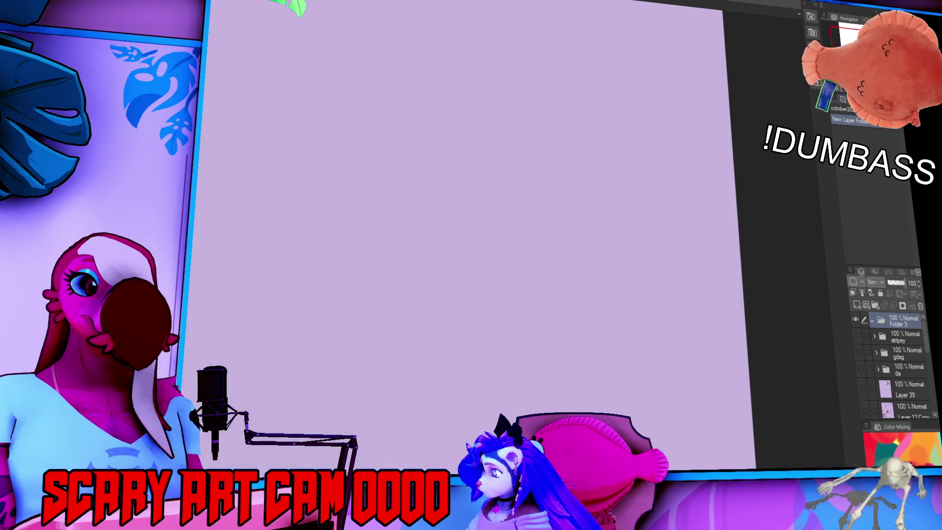
Step: Drag the coffee-cup artwork's name list mostly off its left edge, select Layer 7, and return
key("ctrl+Tab")
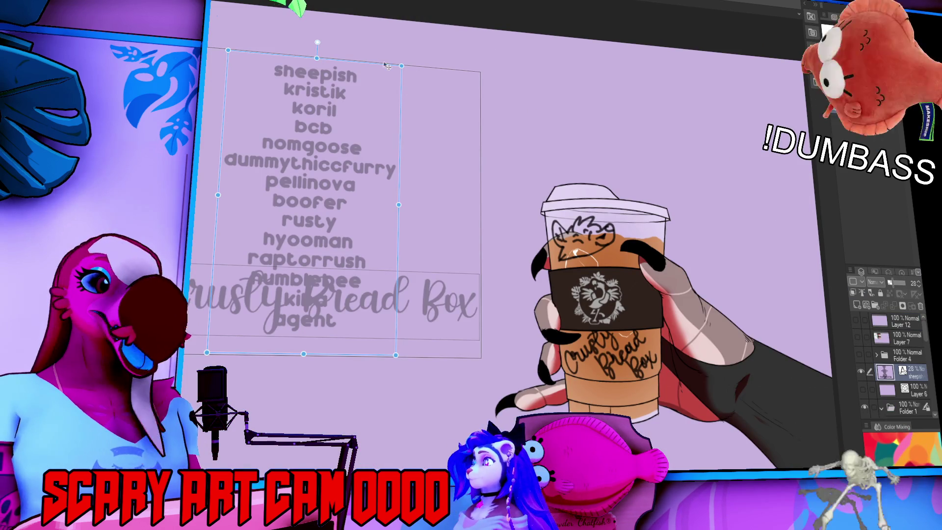
left_click_drag(375, 69, 215, 19)
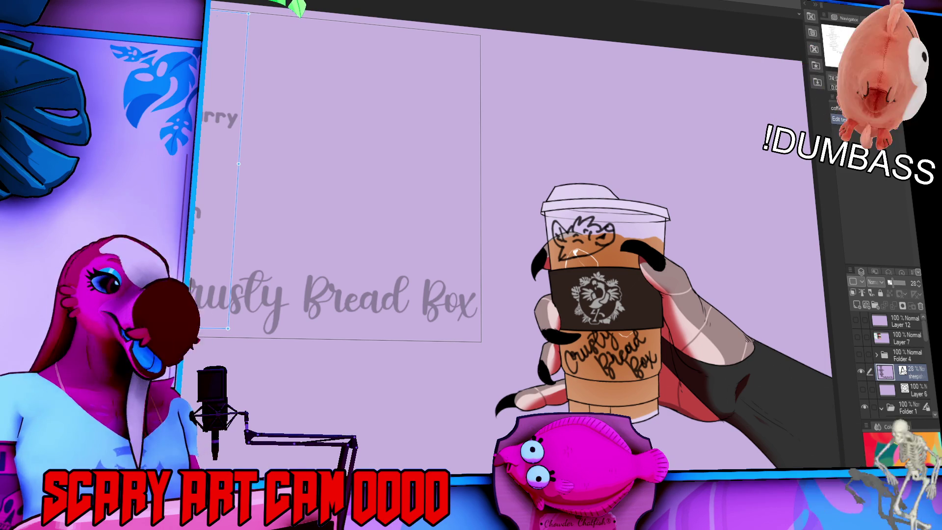
key("Return")
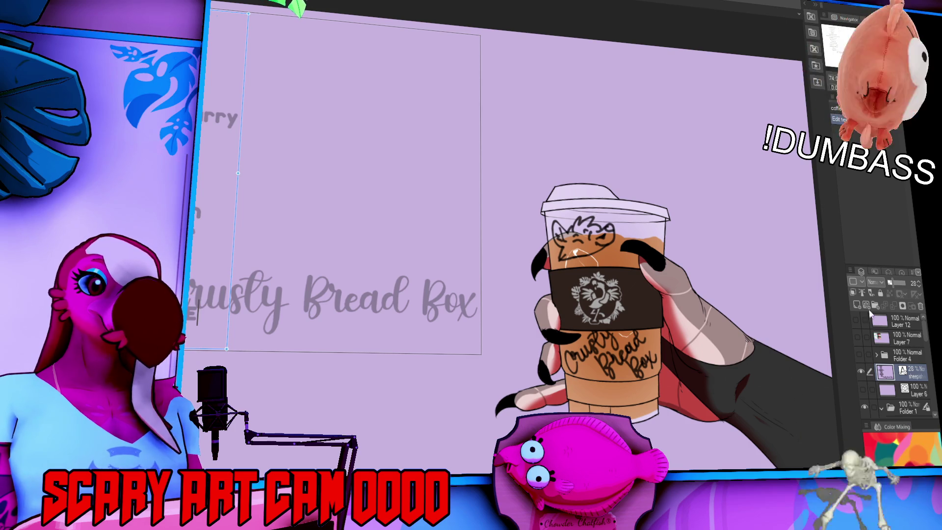
left_click(893, 339)
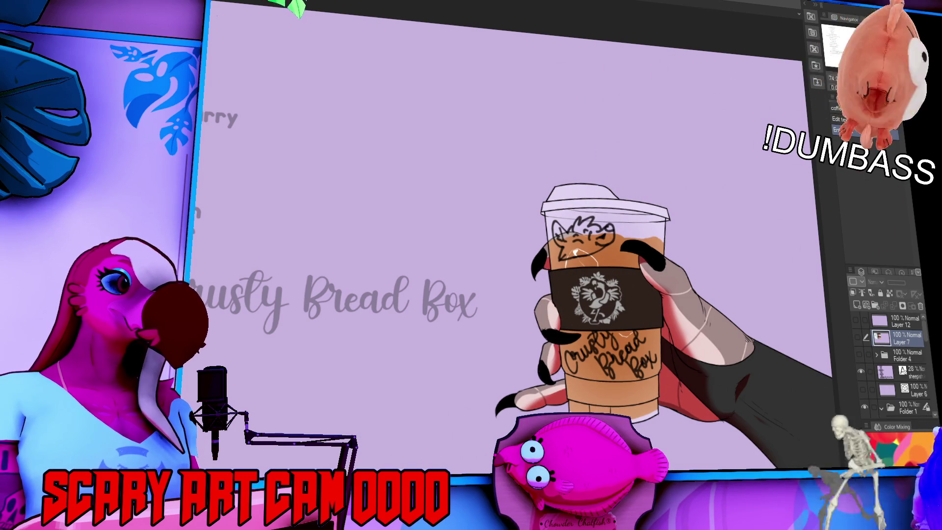
key("ctrl+Tab")
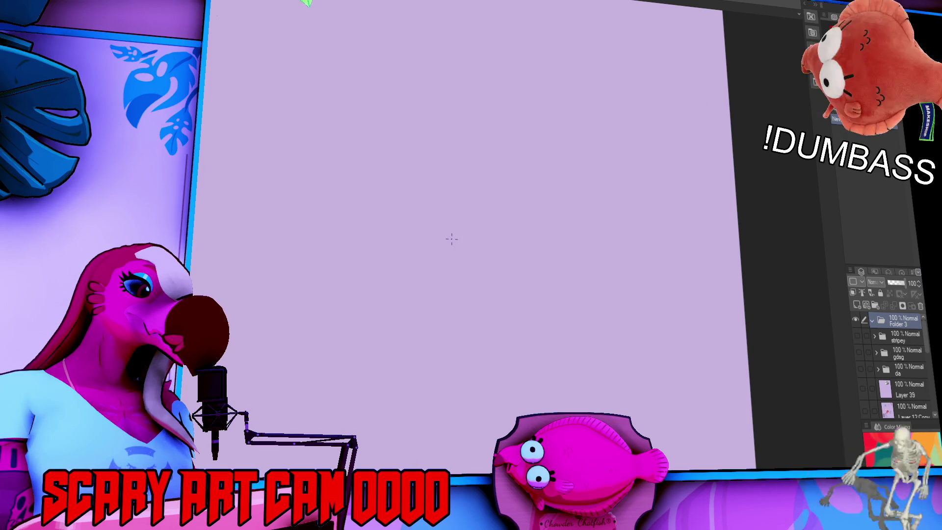
Step: Zoom out and add raster Layer 51 inside Folder 3, undoing a test stroke
key("ctrl+minus")
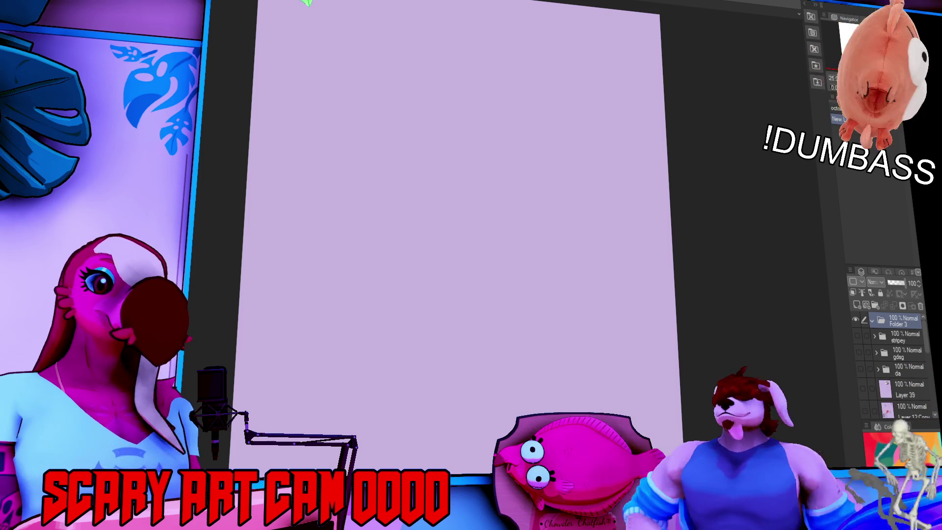
key("ctrl+minus")
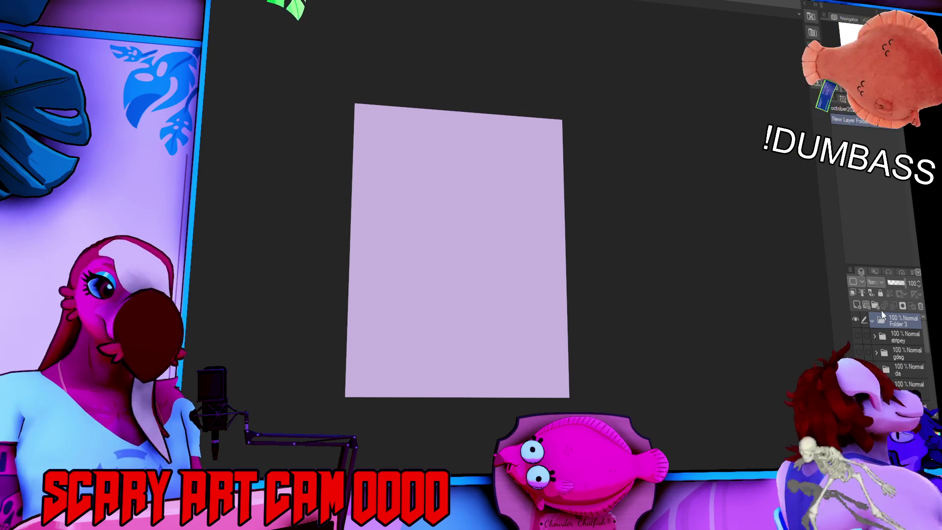
left_click(859, 307)
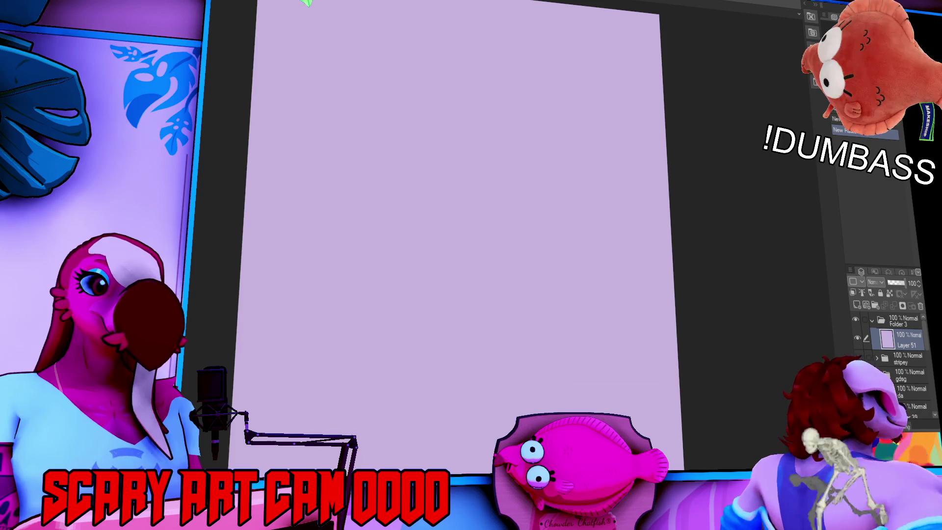
key("ctrl+plus")
mouse_move(516, 30)
left_mouse_down()
mouse_move(411, 70)
mouse_move(515, 194)
left_mouse_up()
key("ctrl+z")
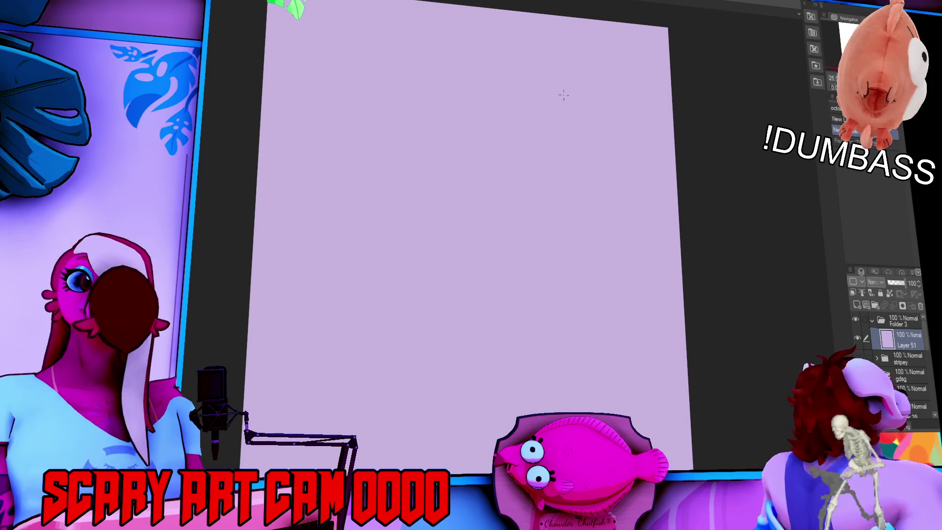
Step: Scribble dark loops and zigzags across the top, upper-right and lower-right areas of the page
mouse_move(479, 4)
left_mouse_down()
mouse_move(314, 108)
mouse_move(609, 221)
mouse_move(682, 269)
mouse_move(352, 284)
mouse_move(260, 236)
mouse_move(491, 294)
mouse_move(251, 343)
mouse_move(664, 49)
mouse_move(523, 274)
mouse_move(442, 74)
mouse_move(461, 211)
mouse_move(549, 220)
mouse_move(314, 226)
mouse_move(294, 319)
mouse_move(383, 285)
mouse_move(441, 236)
mouse_move(564, 275)
mouse_move(442, 373)
mouse_move(472, 300)
left_mouse_up()
mouse_move(493, 10)
left_mouse_down()
mouse_move(459, 35)
mouse_move(271, 72)
left_mouse_up()
mouse_move(601, 22)
left_mouse_down()
mouse_move(653, 122)
mouse_move(542, 39)
mouse_move(633, 96)
left_mouse_up()
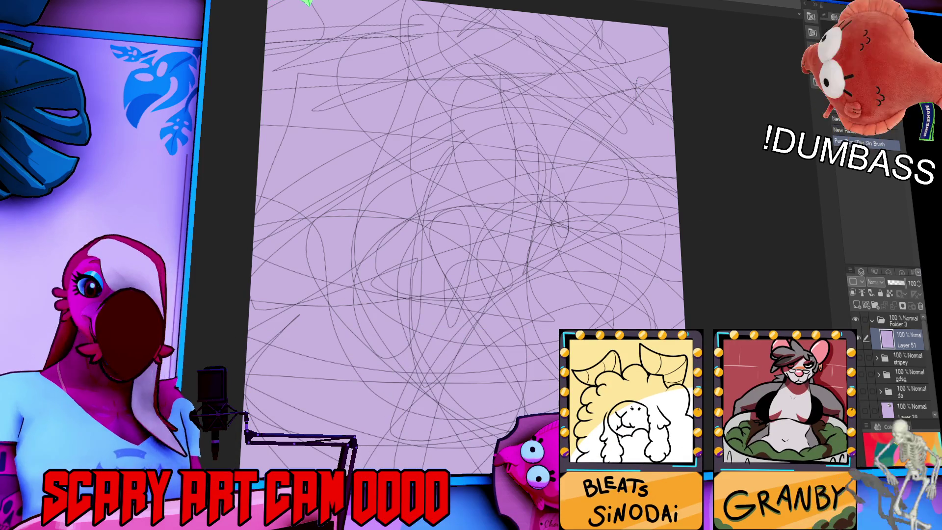
scroll(471, 236, "down", 2)
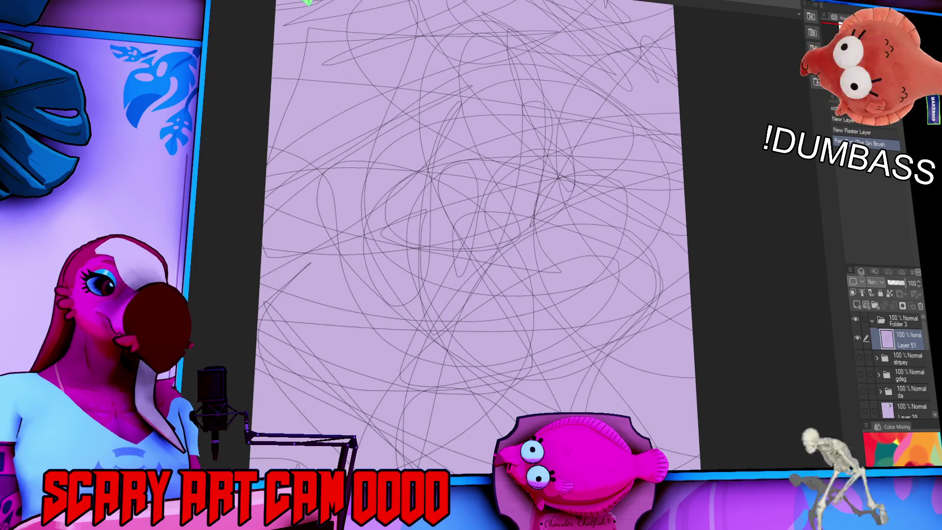
mouse_move(697, 448)
left_mouse_down()
mouse_move(564, 294)
mouse_move(491, 417)
mouse_move(613, 373)
mouse_move(607, 327)
left_mouse_up()
left_click_drag(646, 115, 611, 197)
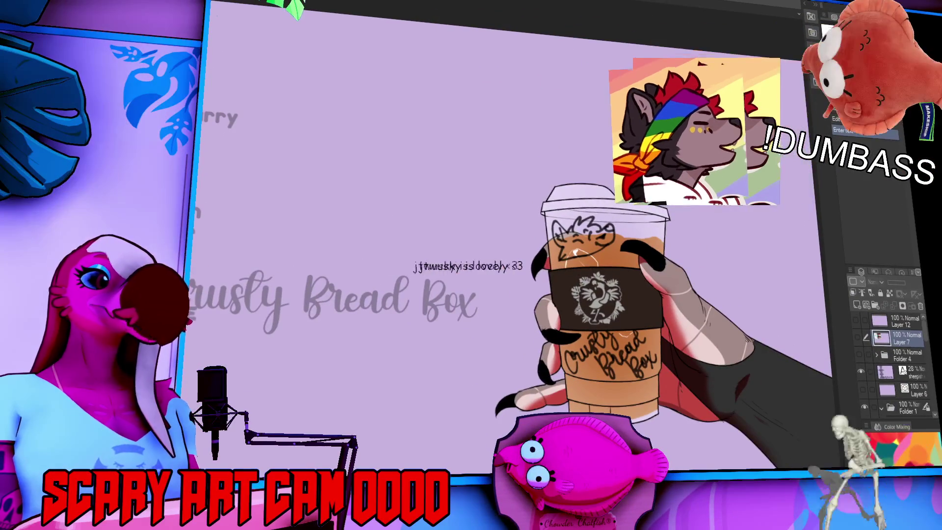
left_click(198, 307)
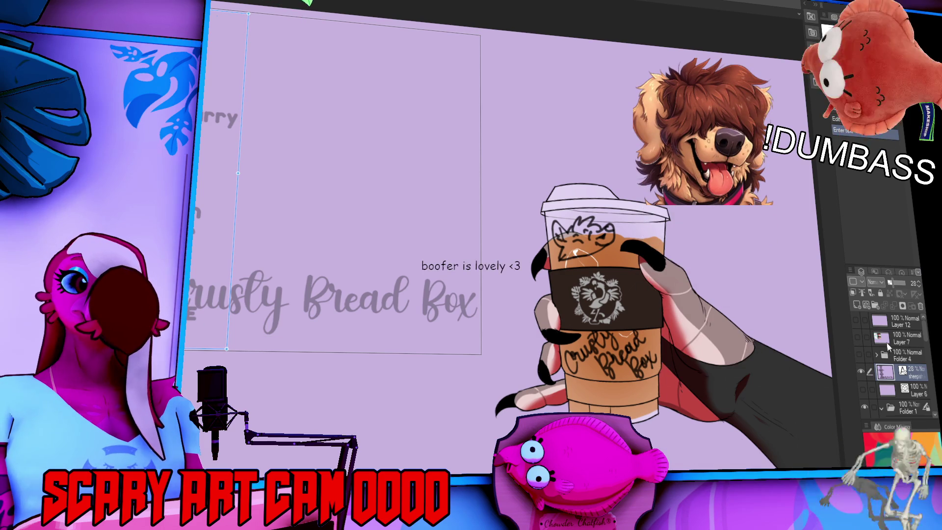
left_click(882, 338)
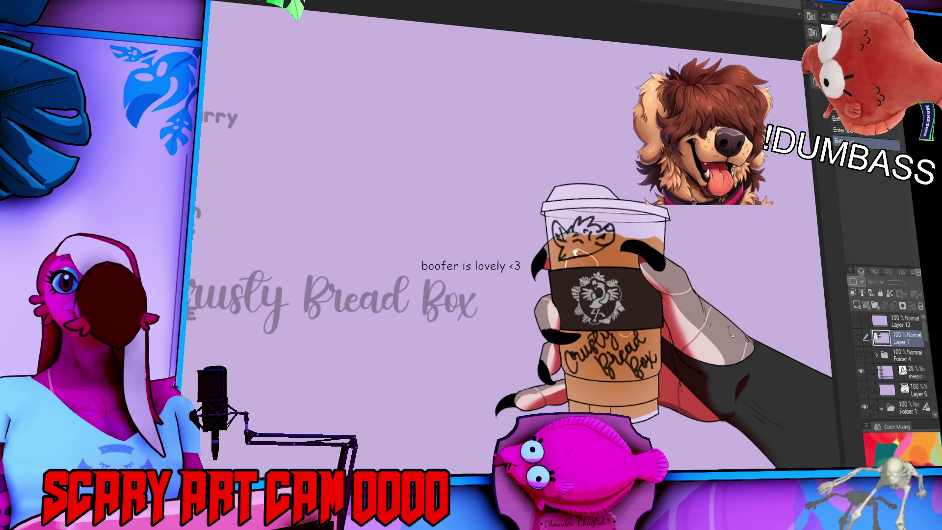
key("ctrl+Tab")
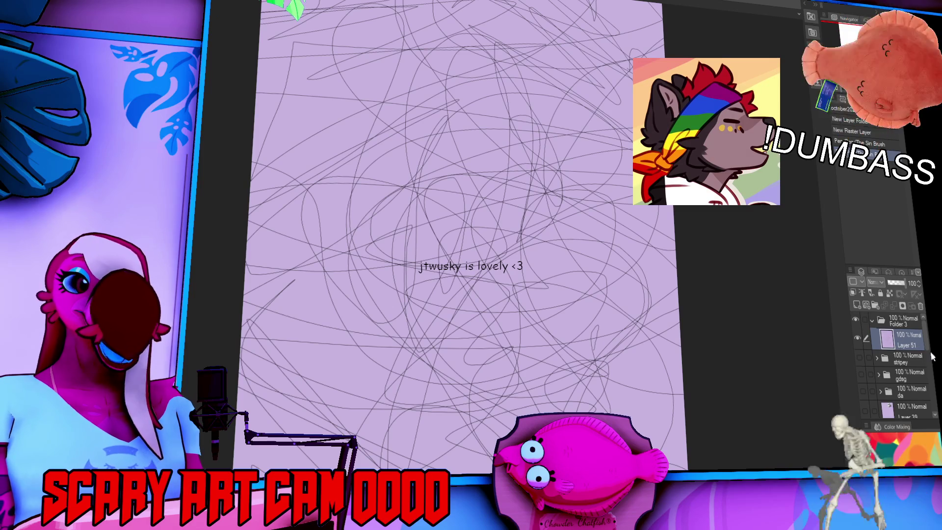
Step: Add Layer 52, lower Layer 51's opacity to 51%, and reselect Layer 52
left_click(856, 305)
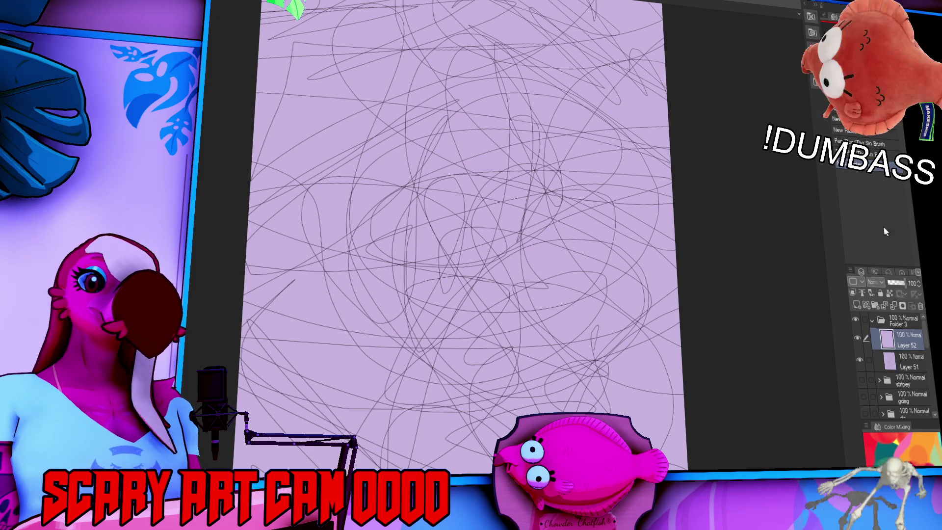
left_click(857, 339)
left_click(902, 360)
left_click(893, 284)
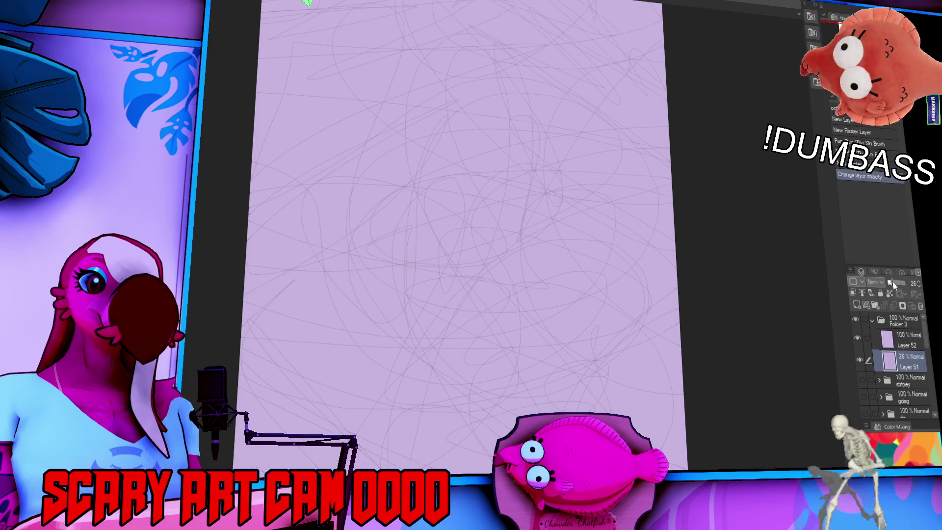
left_click(906, 339)
left_click(906, 359)
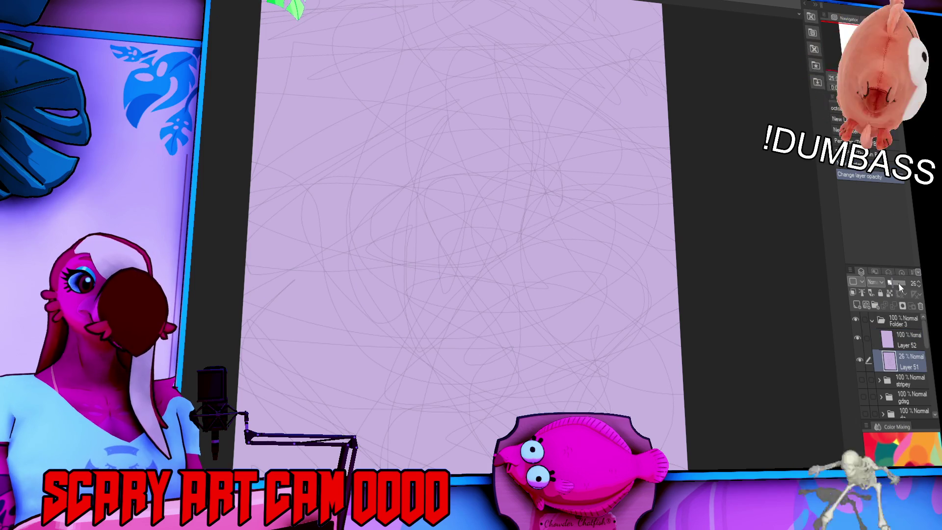
left_click(897, 284)
left_click(906, 338)
key("ctrl+plus")
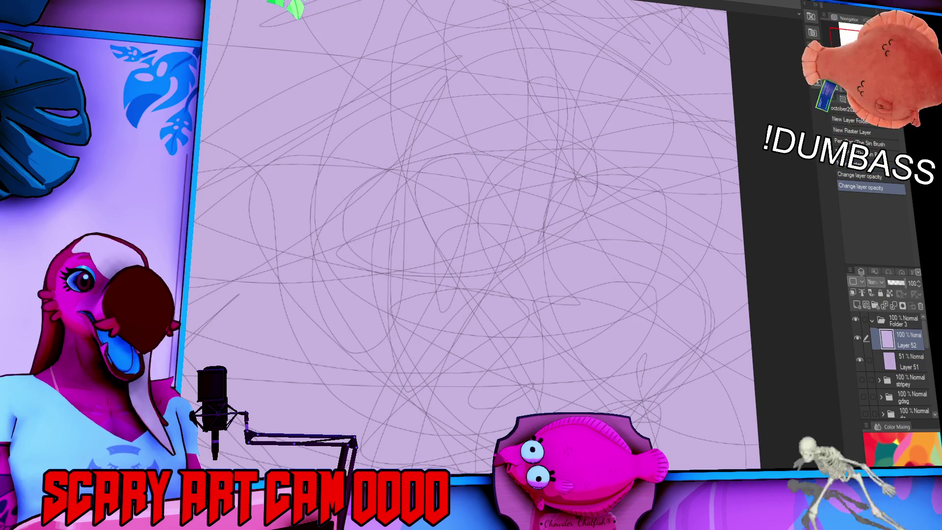
key("ctrl+minus")
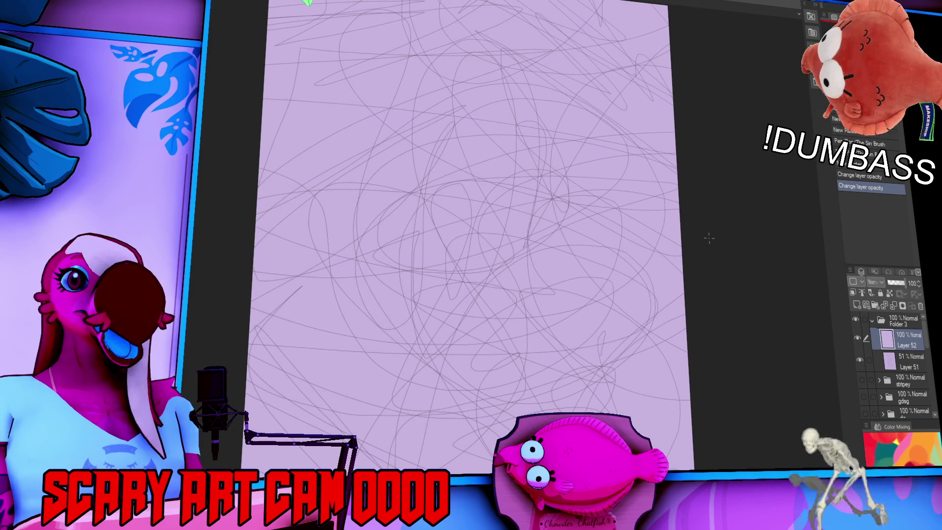
Step: On Layer 52, draw a big curved body arc, undoing stray strokes and redrawing its left side lower
mouse_move(665, 198)
left_mouse_down()
mouse_move(661, 248)
mouse_move(664, 238)
mouse_move(667, 258)
mouse_move(694, 227)
mouse_move(699, 260)
left_mouse_up()
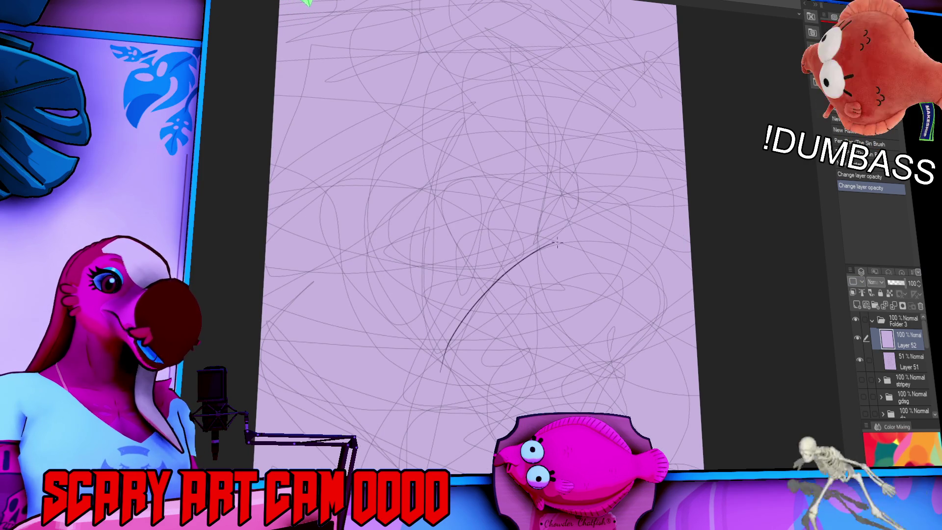
mouse_move(423, 396)
left_mouse_down()
mouse_move(608, 256)
mouse_move(564, 248)
mouse_move(658, 277)
mouse_move(665, 295)
mouse_move(611, 403)
left_mouse_up()
key("ctrl+z")
key("ctrl+z")
left_click_drag(669, 300, 595, 413)
left_click_drag(427, 390, 436, 383)
key("ctrl+z")
left_click_drag(448, 341, 416, 469)
left_click_drag(561, 395, 553, 341)
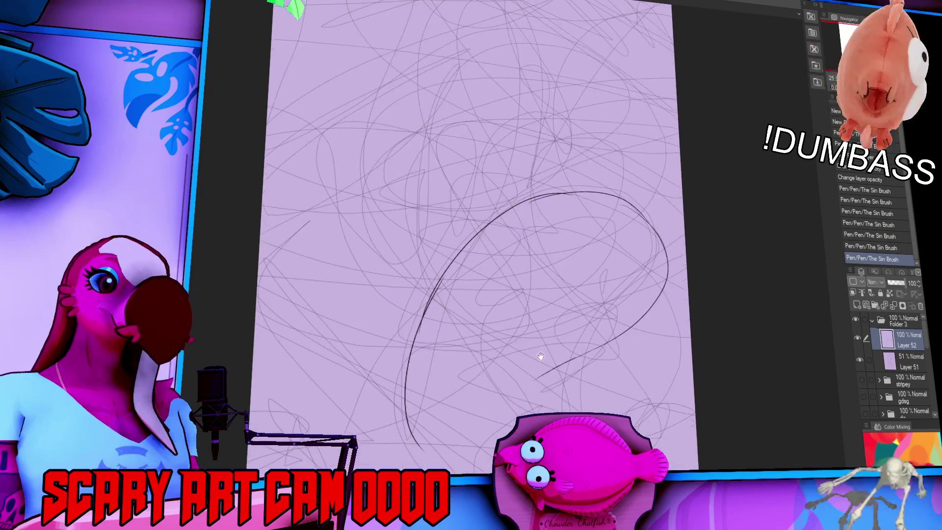
mouse_move(660, 283)
left_mouse_down()
mouse_move(653, 243)
mouse_move(680, 256)
mouse_move(672, 254)
mouse_move(694, 326)
left_mouse_up()
key("ctrl+z")
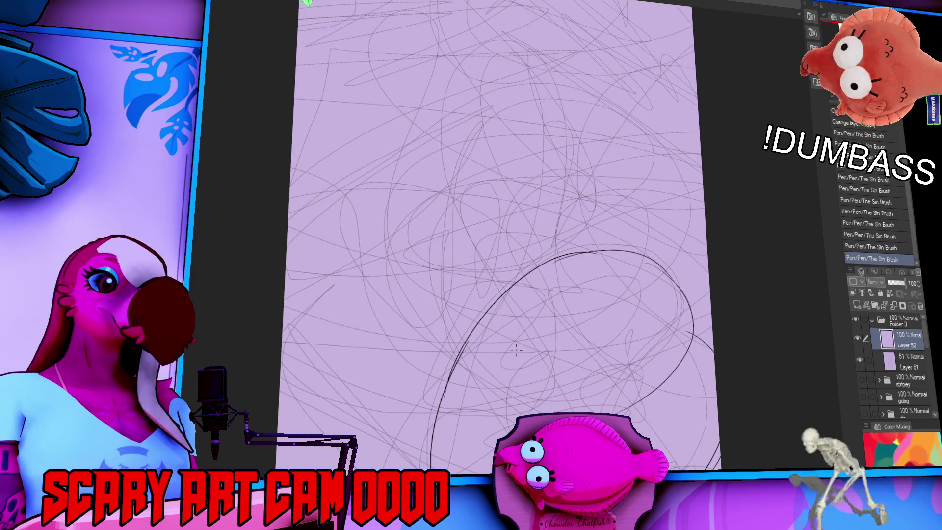
mouse_move(551, 357)
left_mouse_down()
mouse_move(551, 337)
mouse_move(546, 362)
left_mouse_up()
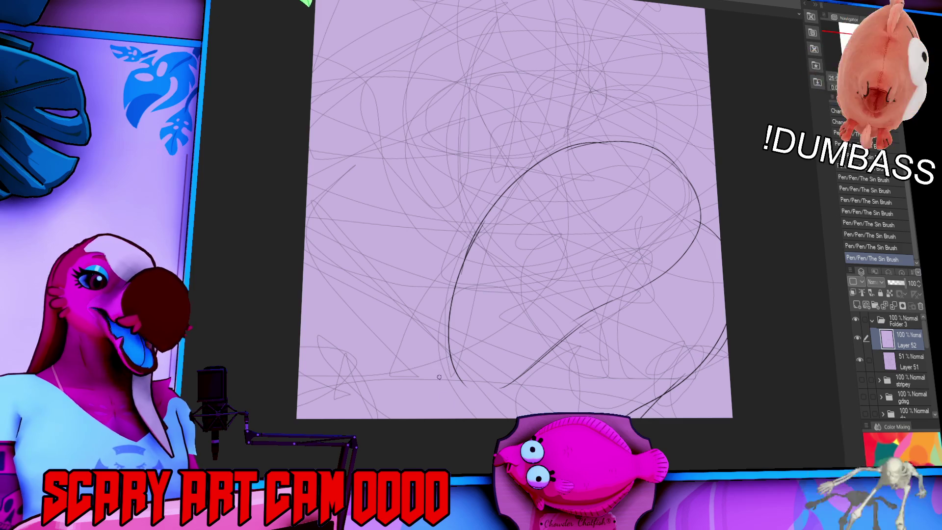
mouse_move(475, 226)
left_mouse_down()
mouse_move(444, 324)
mouse_move(459, 393)
left_mouse_up()
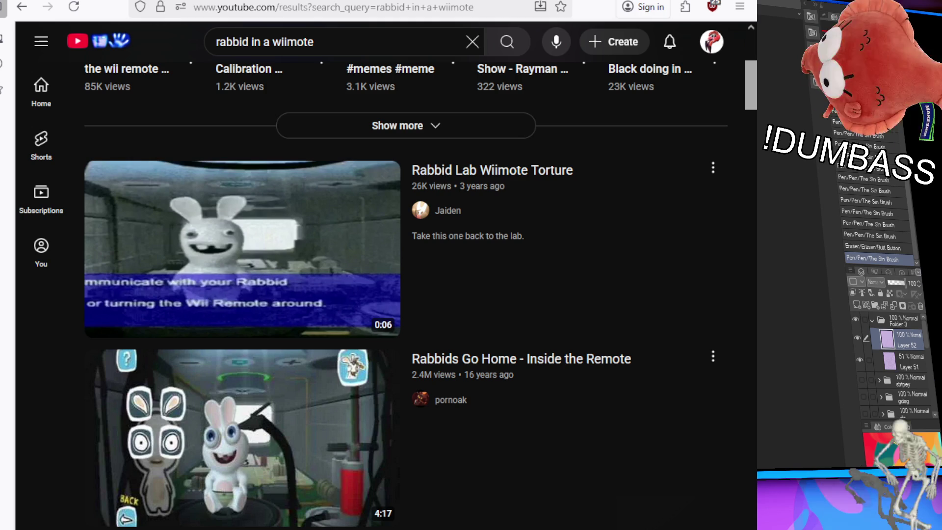
Step: Open a Rabbid result, go back, then play the 'shaking a rabbid in a wii remote' video
mouse_move(242, 249)
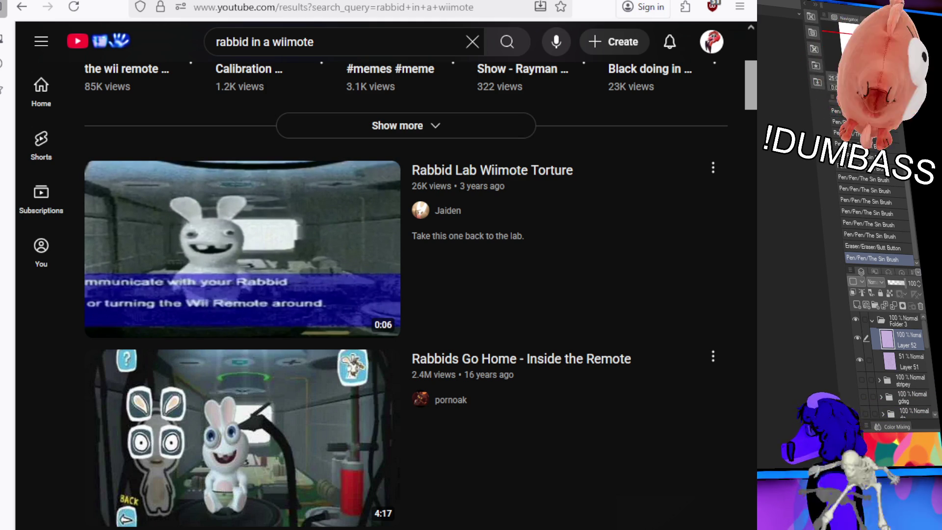
left_click(154, 438)
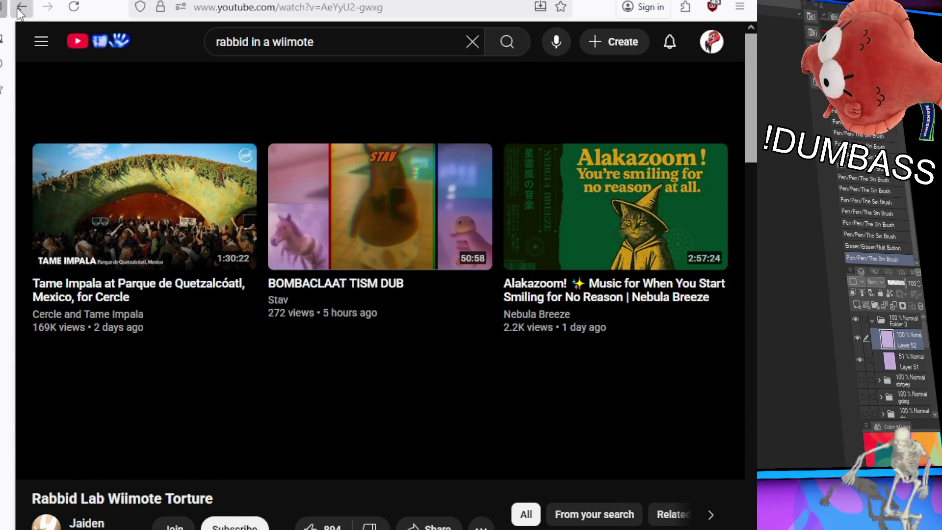
left_click(18, 11)
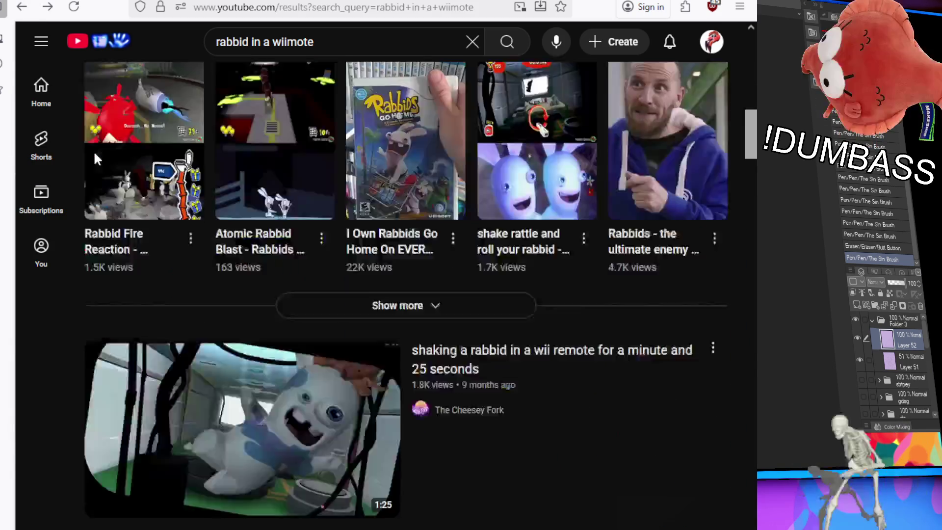
scroll(94, 158, "down", 4)
mouse_move(93, 160)
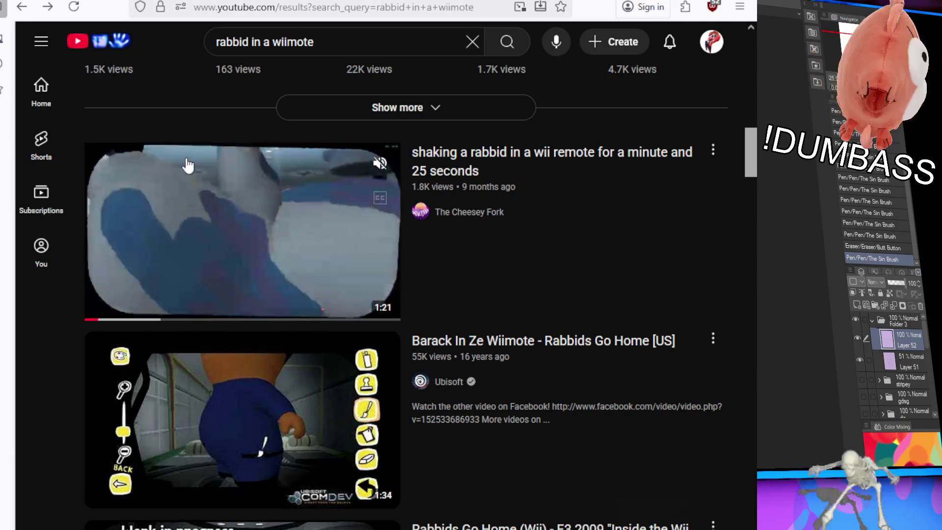
left_click(193, 177)
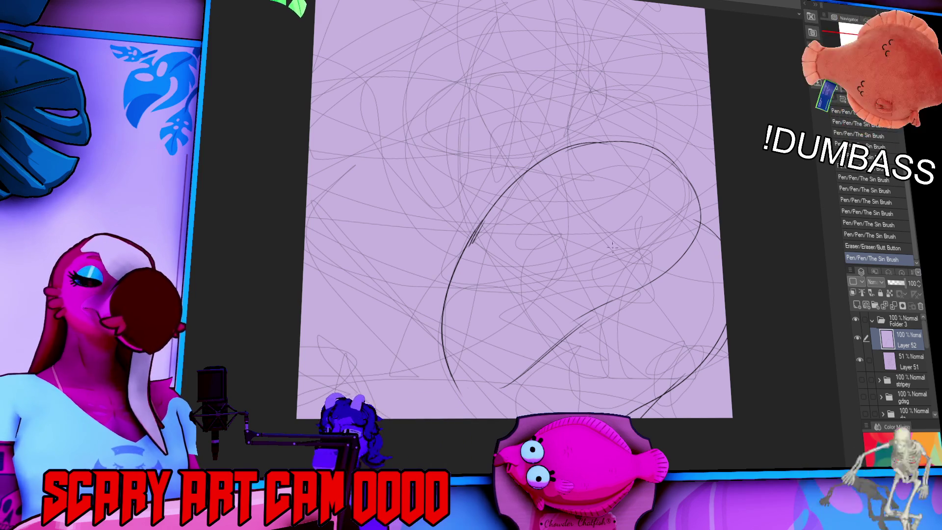
Step: Erase part of the diagonal stroke and redraw the lower-left body curve smoother and longer
mouse_move(596, 309)
left_mouse_down()
mouse_move(506, 385)
mouse_move(680, 264)
mouse_move(638, 287)
left_mouse_up()
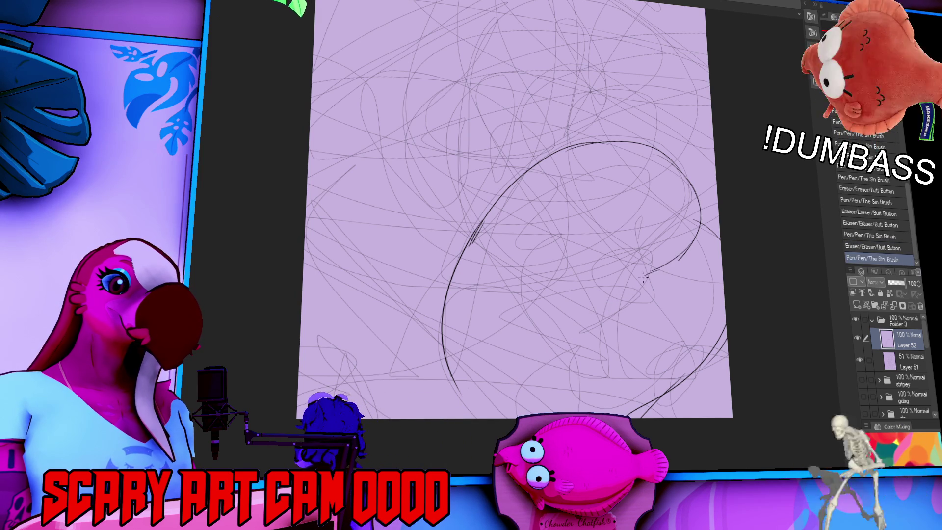
mouse_move(545, 363)
left_mouse_down()
mouse_move(635, 291)
mouse_move(544, 363)
mouse_move(493, 386)
left_mouse_up()
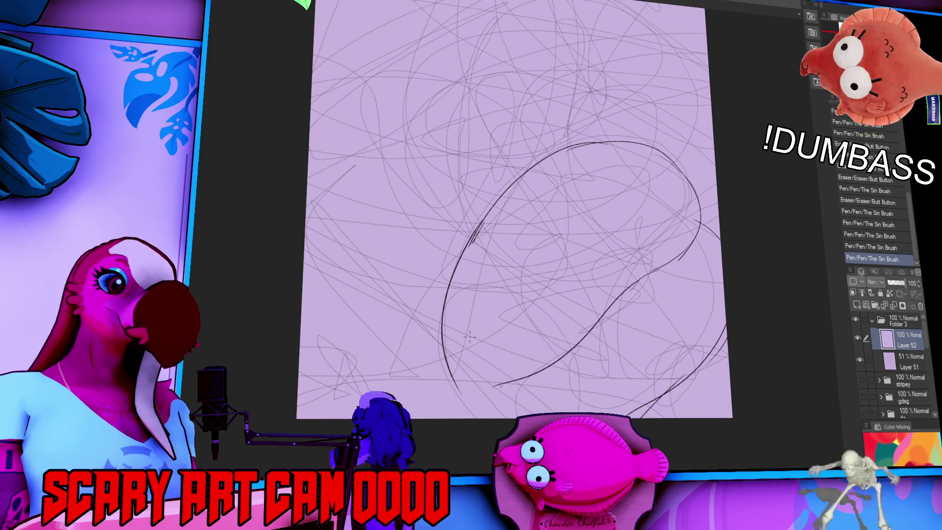
key("ctrl+z")
mouse_move(471, 245)
left_mouse_down()
mouse_move(463, 258)
mouse_move(461, 406)
left_mouse_up()
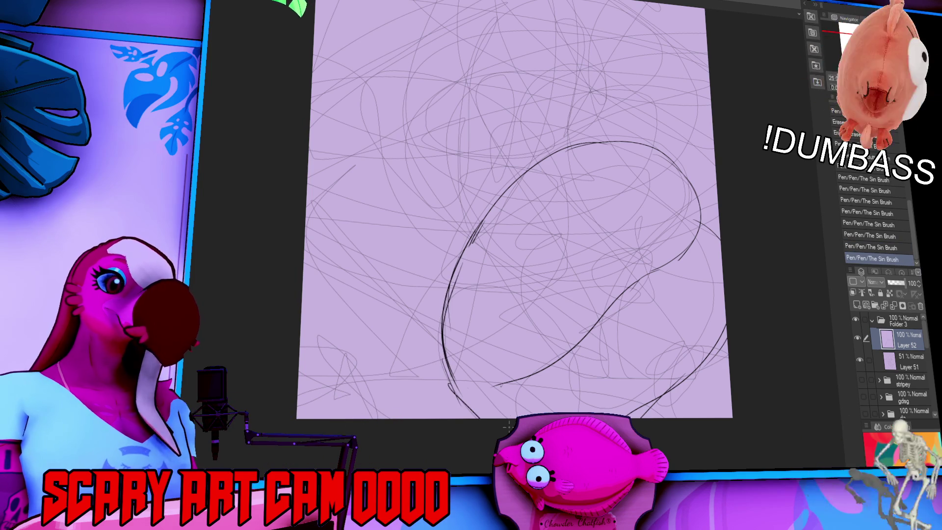
mouse_move(444, 346)
left_mouse_down()
mouse_move(459, 412)
mouse_move(468, 416)
left_mouse_up()
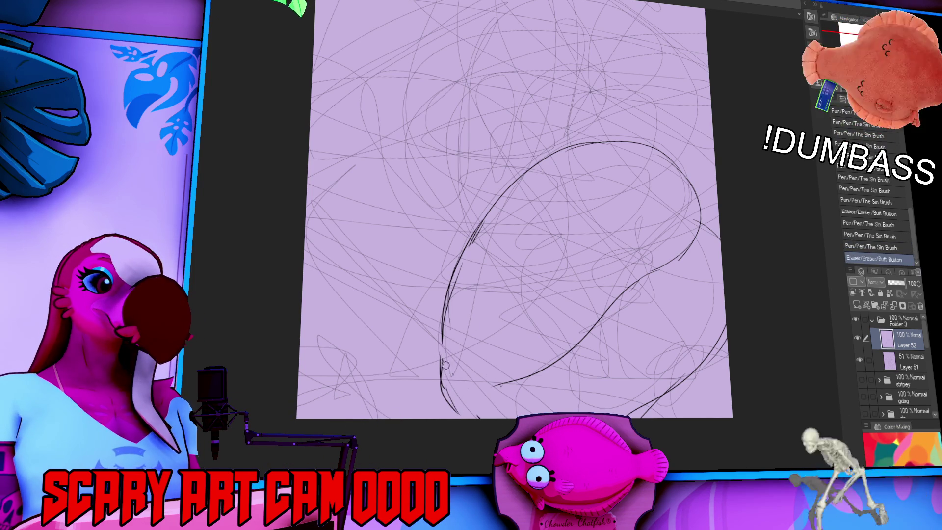
left_click_drag(452, 382, 446, 405)
left_click_drag(444, 343, 438, 387)
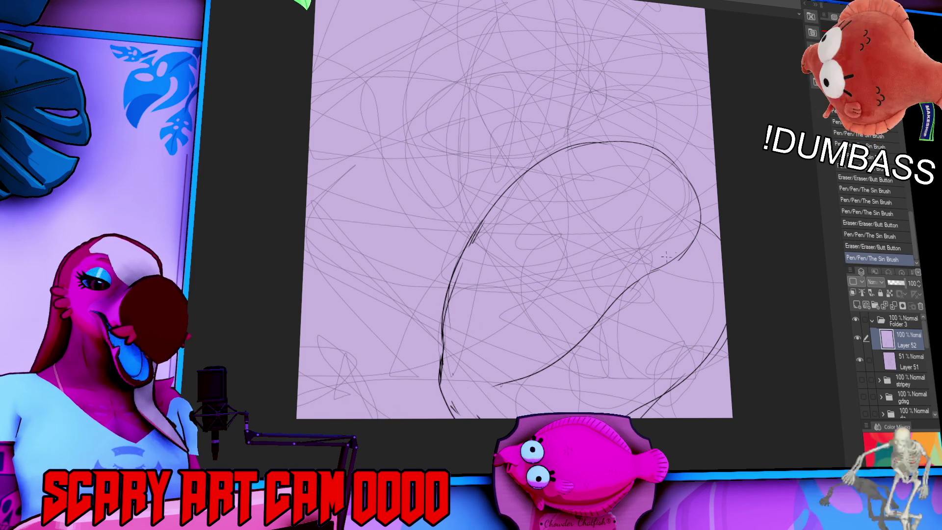
Step: Touch up the lower curve and sketch strokes along the top of the body
left_click_drag(574, 317, 518, 354)
mouse_move(505, 313)
left_mouse_down()
mouse_move(585, 322)
mouse_move(601, 337)
left_mouse_up()
scroll(637, 260, "up", 3)
mouse_move(557, 271)
left_mouse_down()
mouse_move(574, 256)
mouse_move(676, 239)
mouse_move(706, 268)
left_mouse_up()
Step: Add spiky strokes along the body's top edge, undoing the last three
left_click_drag(699, 270, 734, 283)
left_click_drag(682, 257, 618, 252)
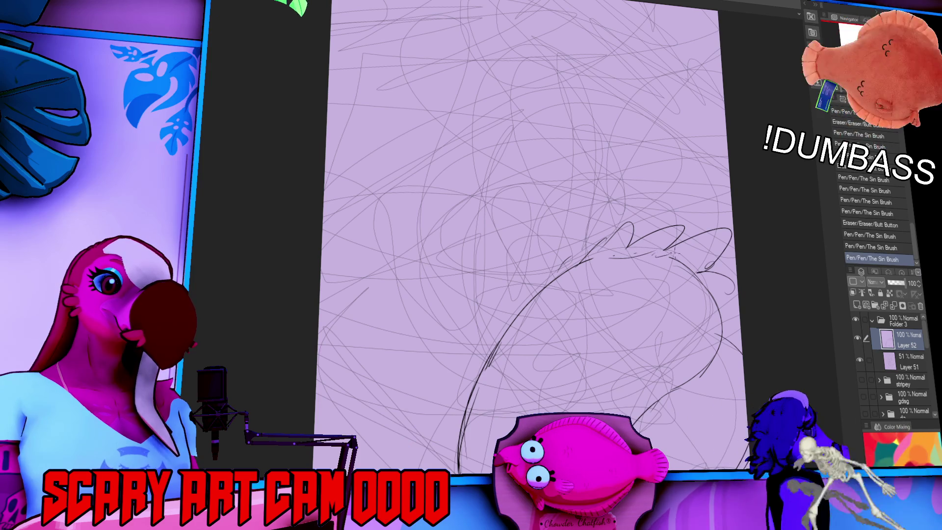
left_click_drag(699, 225, 709, 193)
key("ctrl+z")
key("ctrl+z")
key("ctrl+z")
Step: Draw a tall arched head outline above the body, trimming the end of the stroke
mouse_move(733, 137)
left_mouse_down()
mouse_move(793, 204)
mouse_move(794, 265)
mouse_move(745, 202)
left_mouse_up()
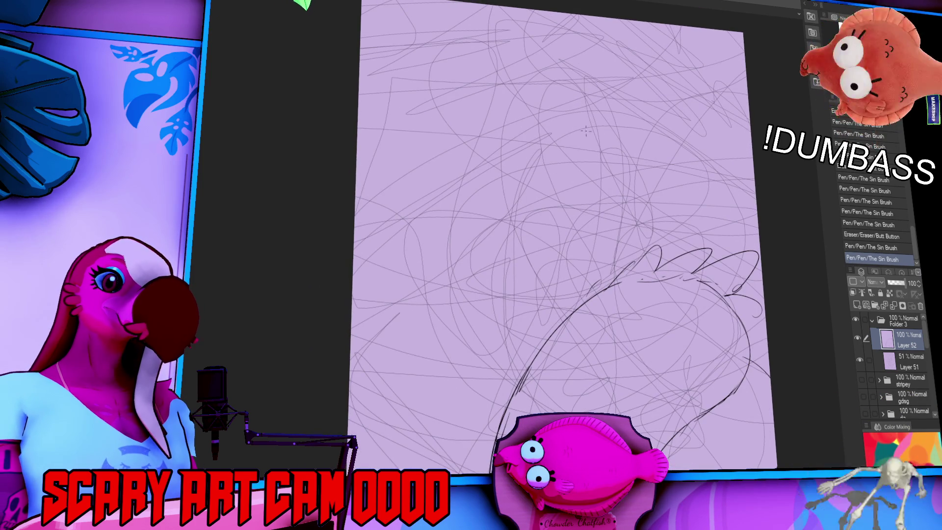
mouse_move(584, 88)
left_mouse_down()
mouse_move(638, 81)
mouse_move(640, 150)
mouse_move(537, 123)
mouse_move(518, 176)
mouse_move(523, 240)
mouse_move(559, 322)
mouse_move(526, 196)
mouse_move(555, 98)
mouse_move(523, 206)
mouse_move(547, 295)
left_mouse_up()
mouse_move(525, 221)
left_mouse_down()
mouse_move(569, 289)
mouse_move(527, 236)
mouse_move(540, 267)
left_mouse_up()
key("ctrl+z")
Step: Restore the head stroke and erase parts of the lower-left body line, keeping the long stroke
key("ctrl+y")
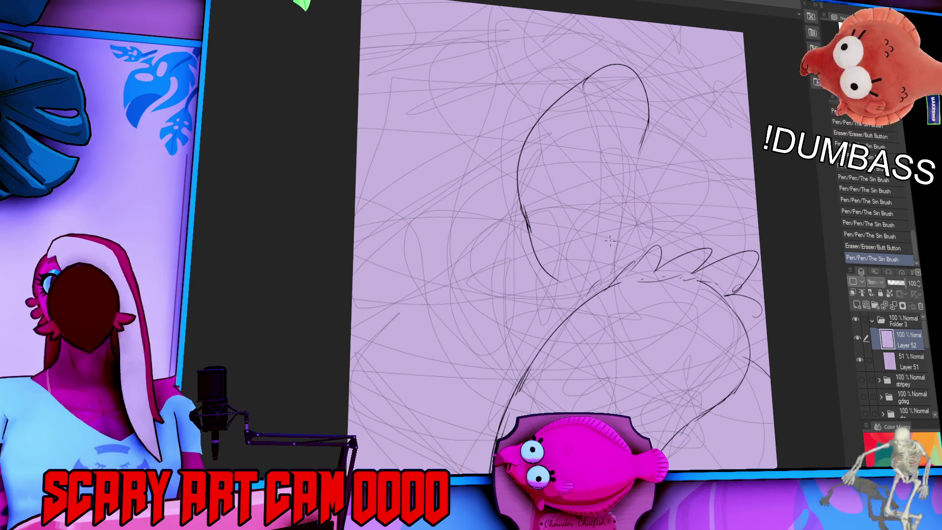
left_click_drag(728, 245, 728, 230)
left_click_drag(530, 353, 500, 435)
mouse_move(530, 377)
left_mouse_down()
mouse_move(523, 386)
mouse_move(540, 343)
mouse_move(591, 320)
left_mouse_up()
left_click_drag(500, 380, 488, 446)
left_click_drag(530, 306, 484, 417)
key("ctrl+z")
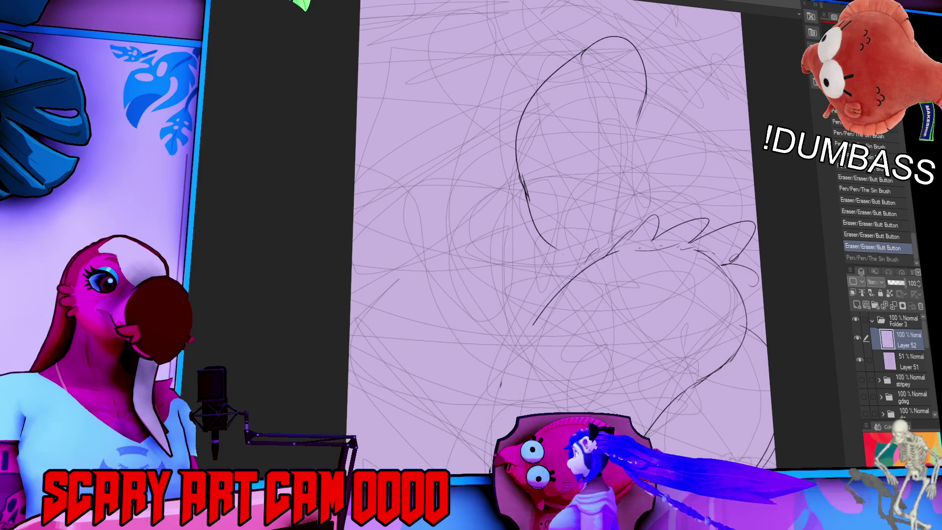
key("ctrl+y")
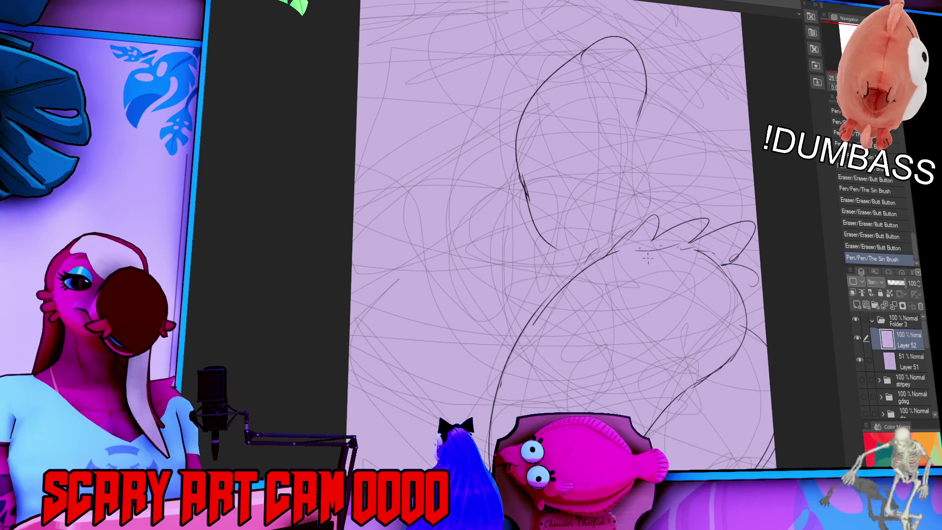
Step: Draw the head's right side down so it meets the body outline
left_click_drag(642, 267, 681, 253)
mouse_move(563, 268)
left_mouse_down()
mouse_move(552, 172)
mouse_move(586, 221)
left_mouse_up()
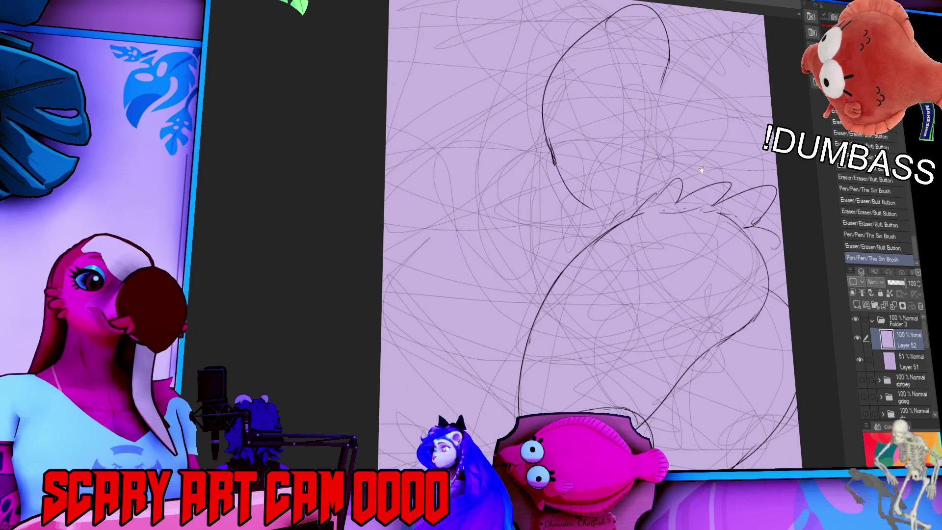
left_click_drag(653, 108, 648, 193)
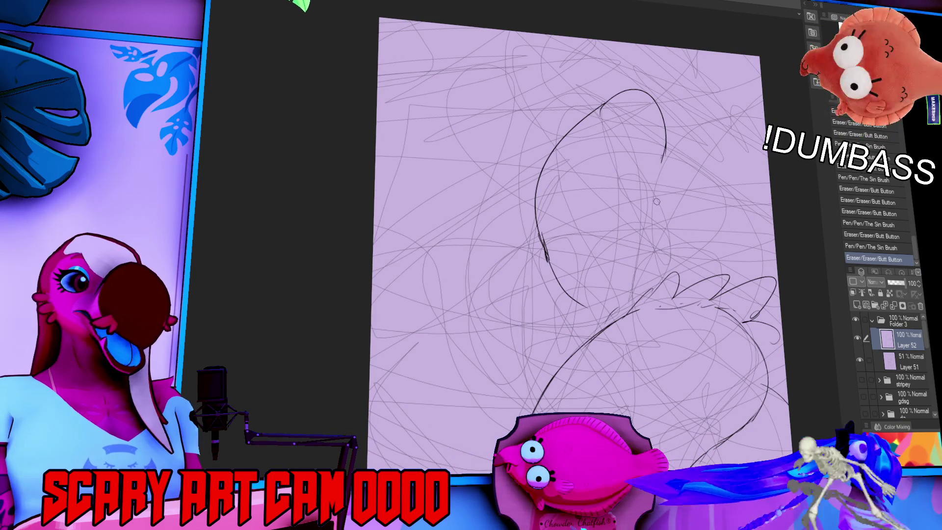
left_click_drag(663, 150, 675, 262)
left_click_drag(663, 147, 675, 253)
left_click_drag(668, 162, 686, 229)
left_click_drag(673, 192, 689, 261)
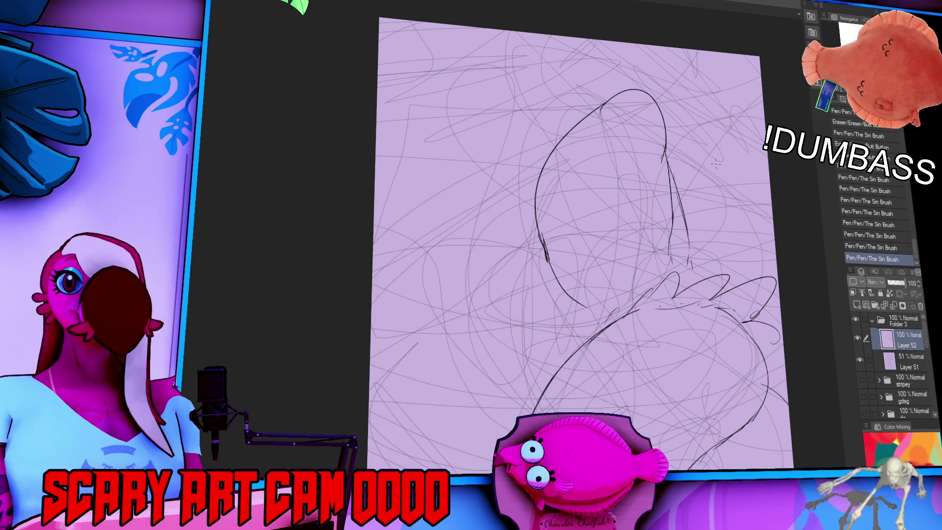
scroll(728, 198, "down", 3)
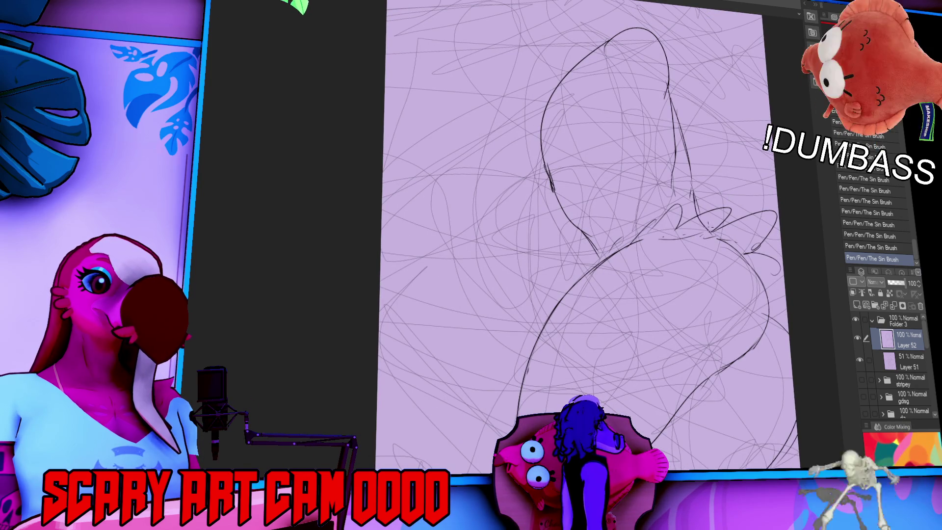
Step: Erase stray marks and redraw the body's right side and bottom-right contour
scroll(748, 273, "down", 3)
left_click_drag(751, 211, 743, 220)
left_click_drag(780, 267, 781, 274)
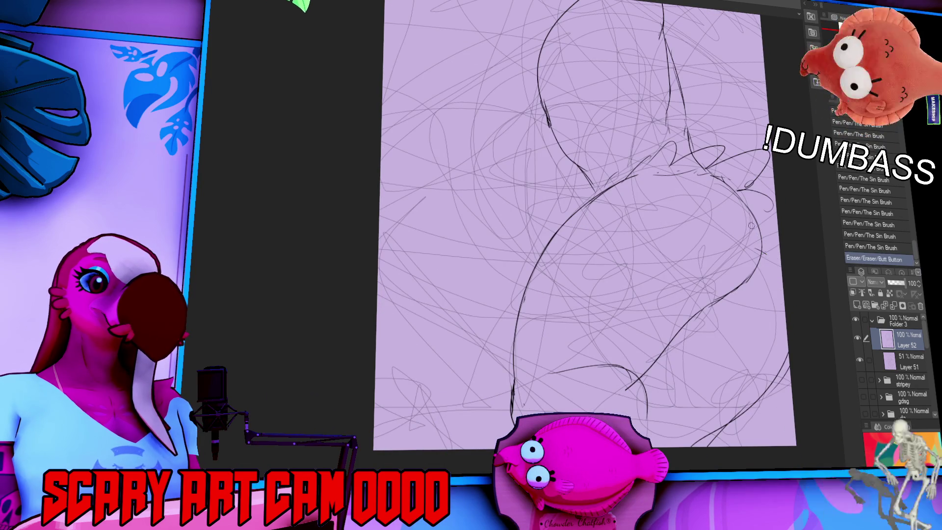
mouse_move(727, 185)
left_mouse_down()
mouse_move(757, 222)
mouse_move(755, 274)
left_mouse_up()
left_click_drag(764, 233, 780, 270)
mouse_move(784, 336)
left_mouse_down()
mouse_move(773, 387)
mouse_move(724, 408)
left_mouse_up()
left_click_drag(780, 372, 702, 444)
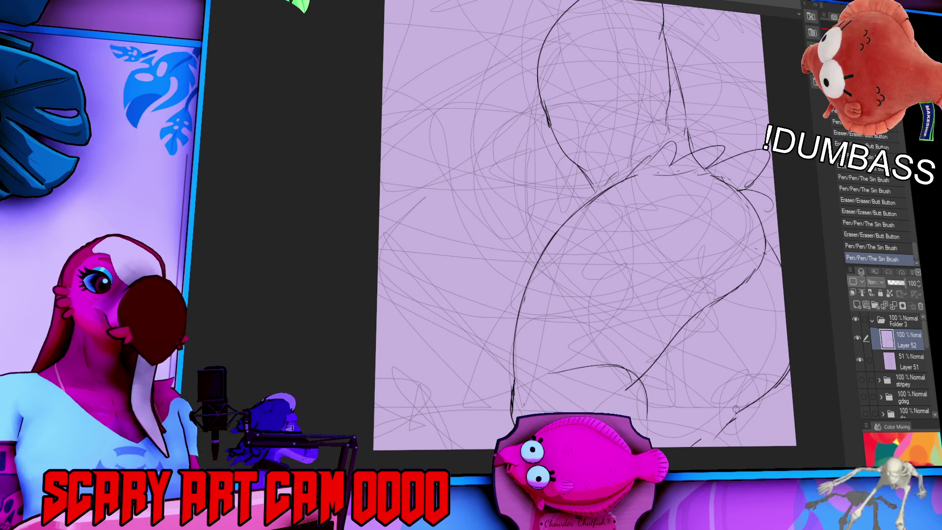
left_click_drag(748, 406, 715, 445)
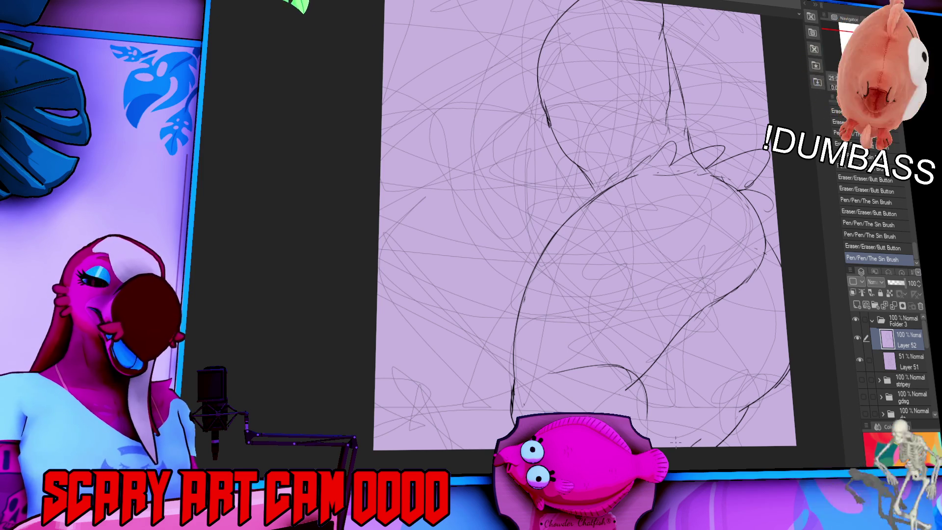
Step: Erase a stray line and small bits across the middle of the body
scroll(584, 294, "down", 3)
left_click_drag(582, 300, 578, 254)
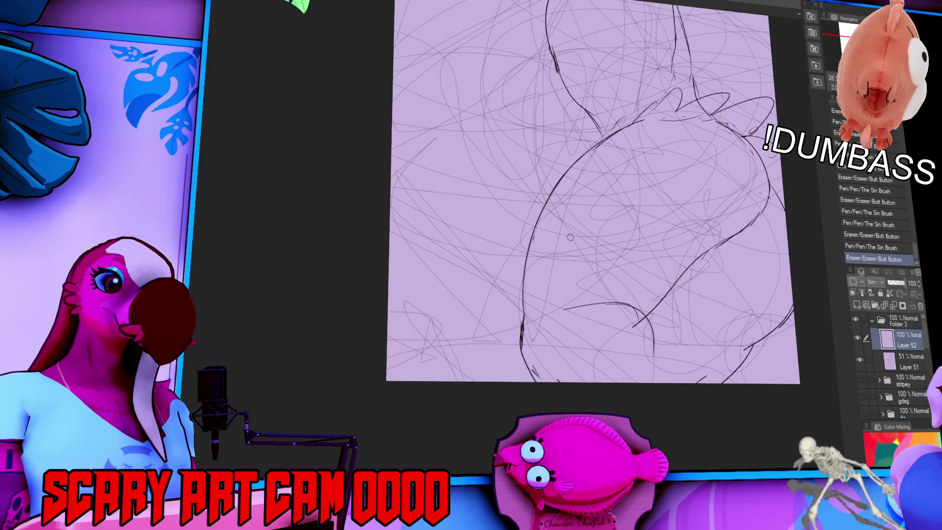
scroll(567, 218, "down", 1)
mouse_move(529, 321)
left_mouse_down()
mouse_move(529, 335)
mouse_move(534, 329)
left_mouse_up()
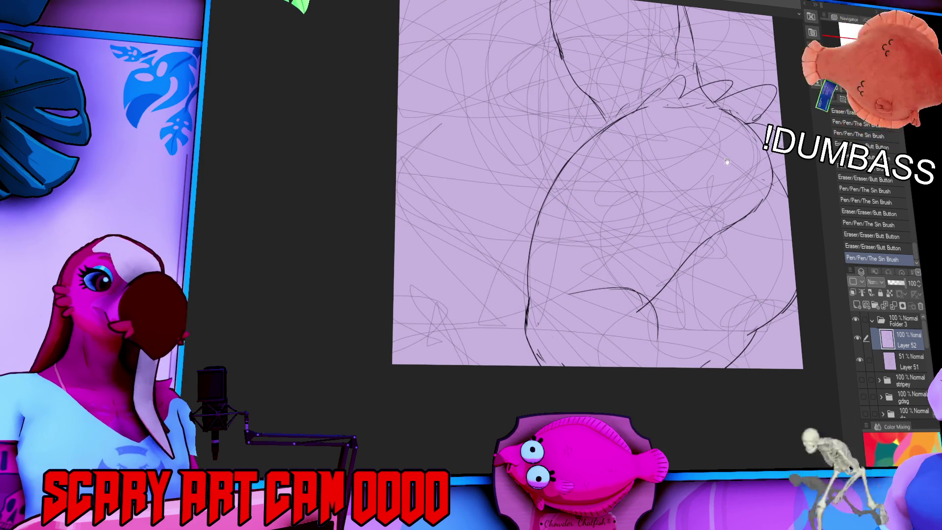
scroll(727, 159, "up", 5)
left_click_drag(642, 240, 598, 259)
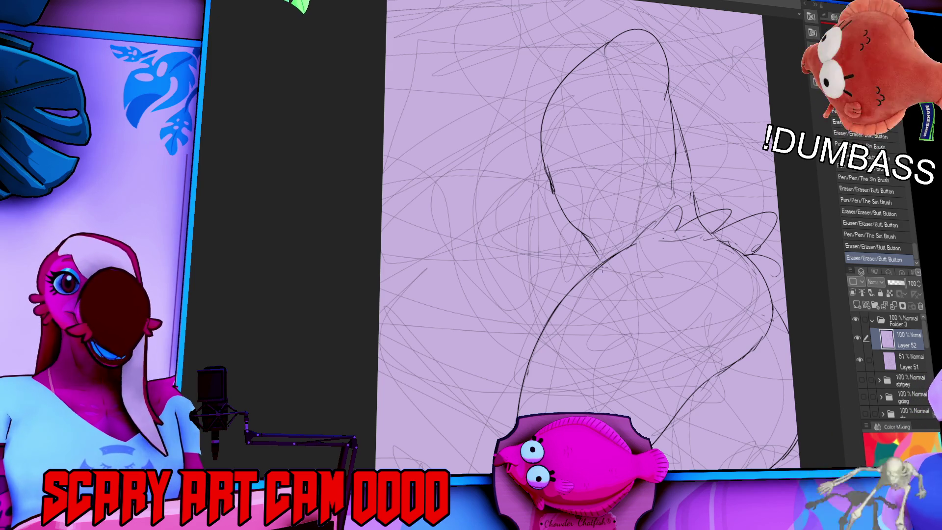
scroll(649, 253, "up", 1)
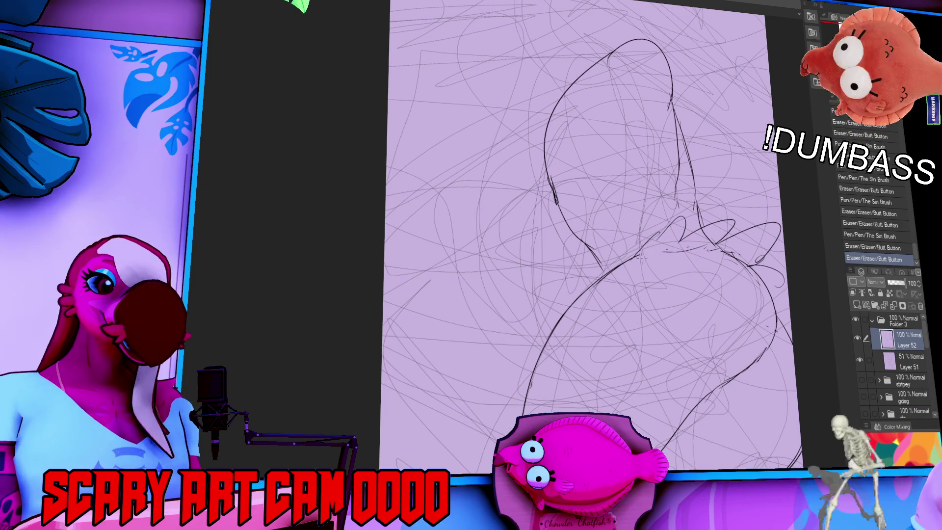
left_click_drag(600, 259, 609, 259)
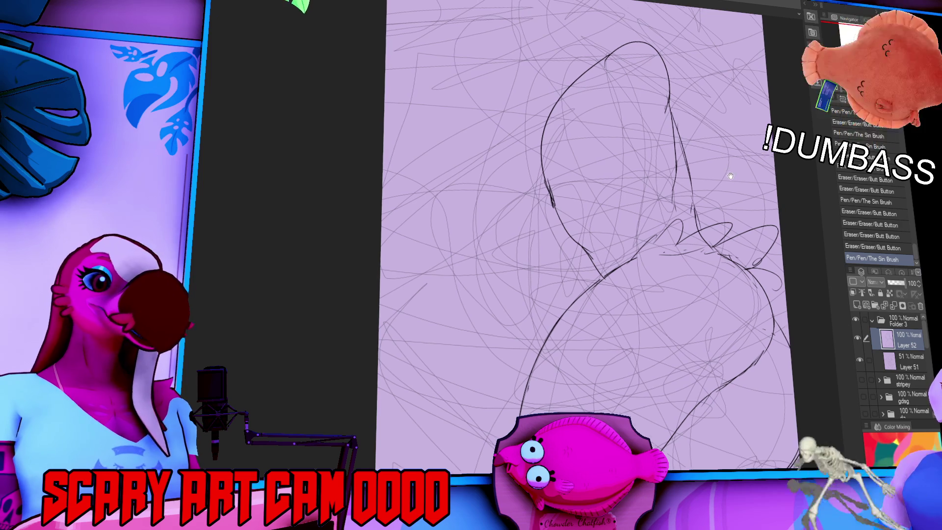
Step: Erase lines near the upper body contour and touch up the head's right side
left_click_drag(732, 172, 718, 195)
mouse_move(660, 147)
left_mouse_down()
mouse_move(662, 187)
mouse_move(666, 168)
left_mouse_up()
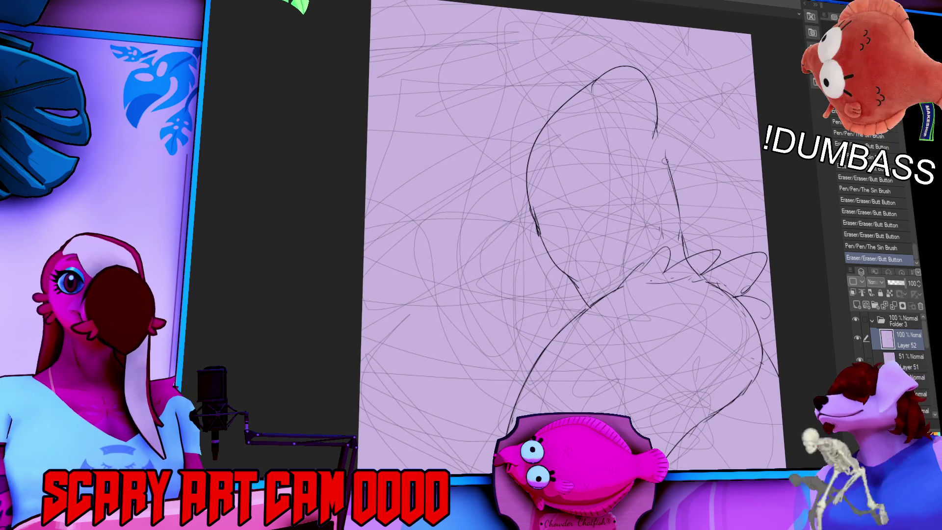
left_click_drag(659, 117, 668, 221)
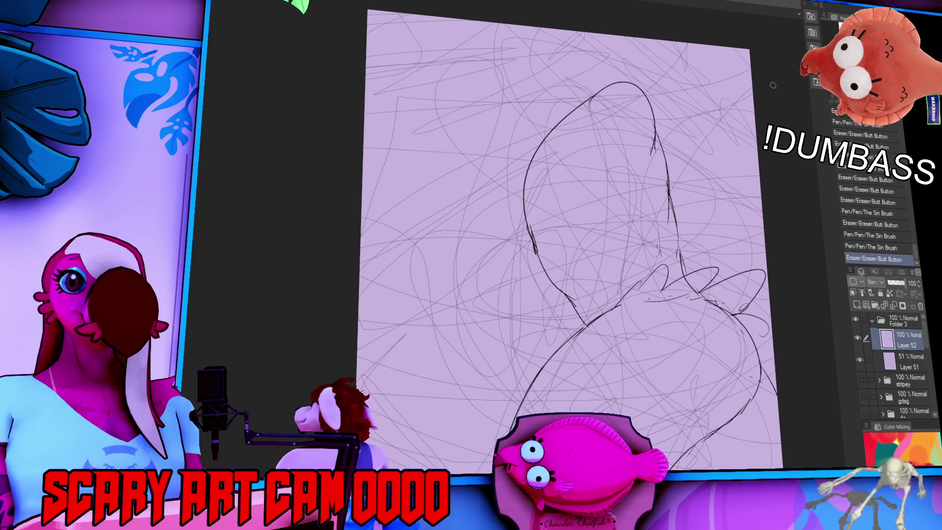
mouse_move(716, 193)
left_mouse_down()
mouse_move(713, 202)
mouse_move(658, 199)
left_mouse_up()
mouse_move(665, 189)
left_mouse_down()
mouse_move(665, 231)
mouse_move(676, 193)
mouse_move(667, 250)
mouse_move(653, 250)
mouse_move(660, 245)
left_mouse_up()
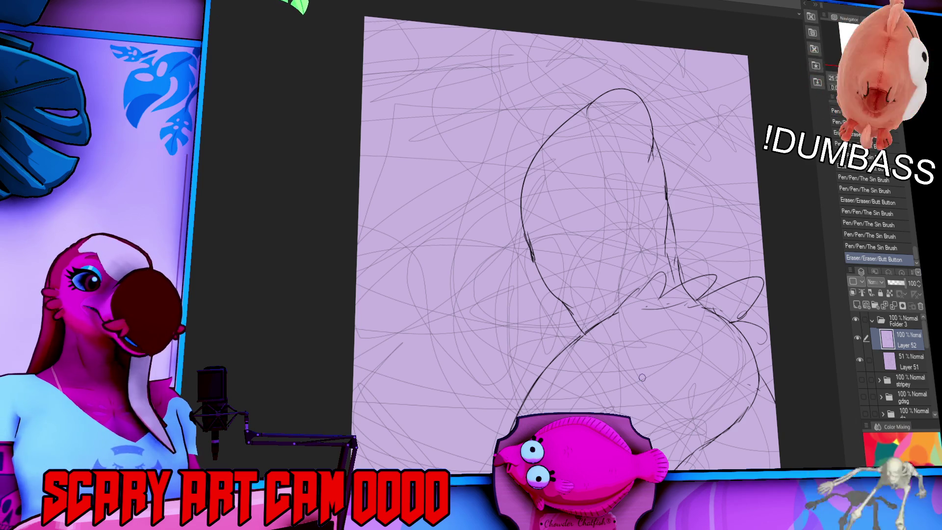
Step: Erase and redraw the left side of the head outline on Layer 52
left_click_drag(672, 199, 661, 241)
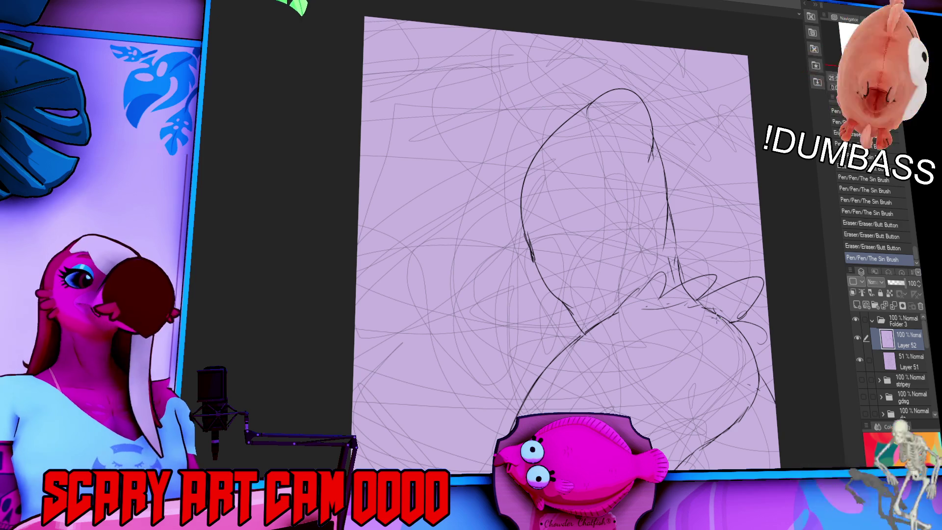
left_click_drag(690, 252, 690, 345)
mouse_move(532, 270)
left_mouse_down()
mouse_move(558, 227)
mouse_move(559, 275)
mouse_move(590, 195)
left_mouse_up()
key("ctrl+z")
key("ctrl+y")
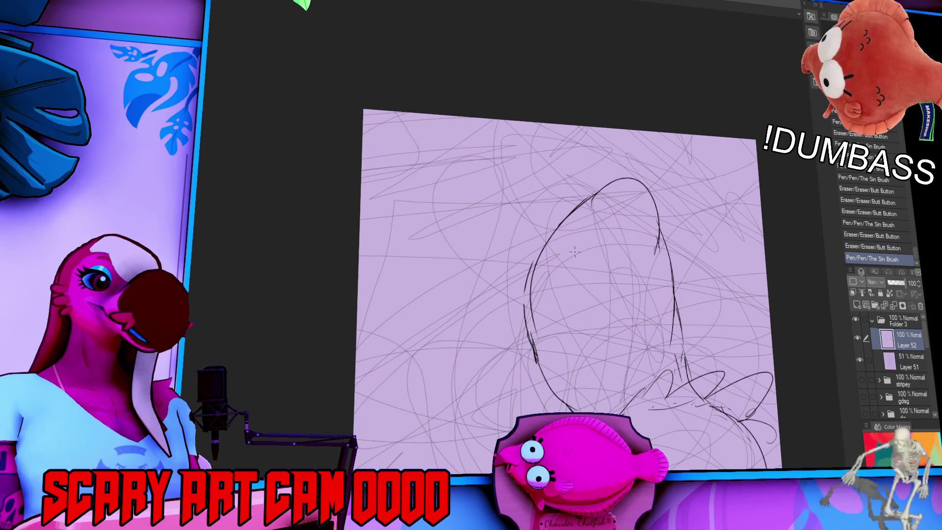
left_click_drag(569, 217, 535, 332)
mouse_move(528, 267)
left_mouse_down()
mouse_move(526, 339)
mouse_move(549, 386)
left_mouse_up()
key("ctrl+z")
left_click_drag(532, 275, 540, 373)
key("ctrl+z")
left_click_drag(534, 299, 567, 386)
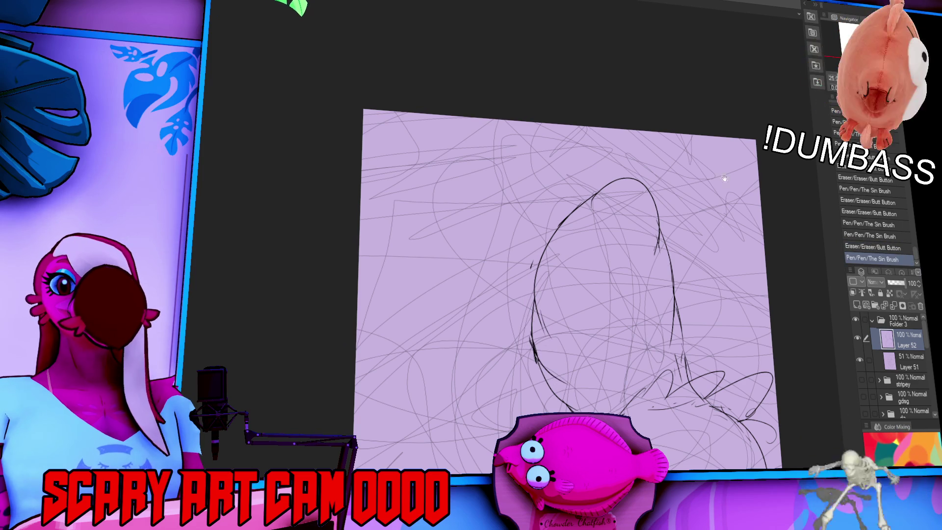
Step: Redraw the lower-left head stroke and add short strokes on the head's right contour
left_click_drag(732, 165, 720, 132)
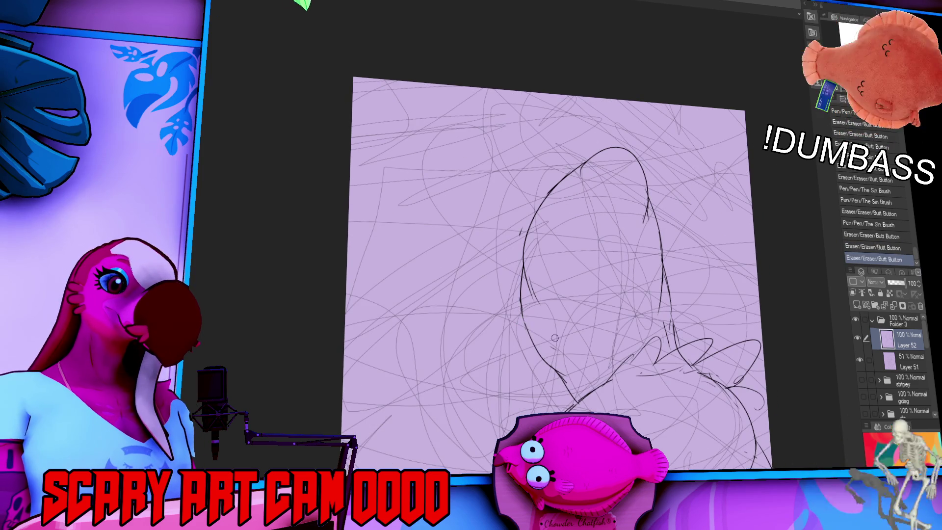
left_click_drag(524, 318, 575, 405)
left_click_drag(546, 359, 569, 389)
key("ctrl+z")
left_click_drag(695, 333, 686, 264)
left_click_drag(655, 219, 657, 258)
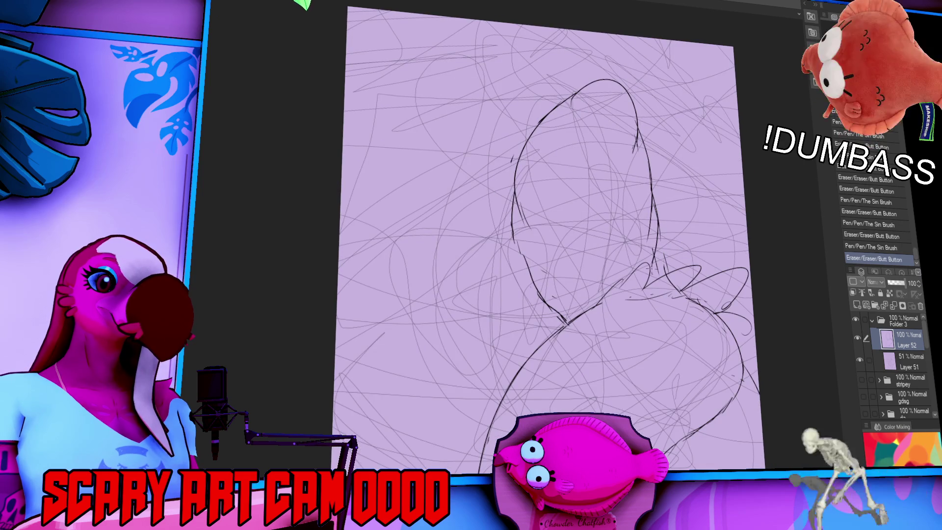
left_click_drag(655, 220, 661, 279)
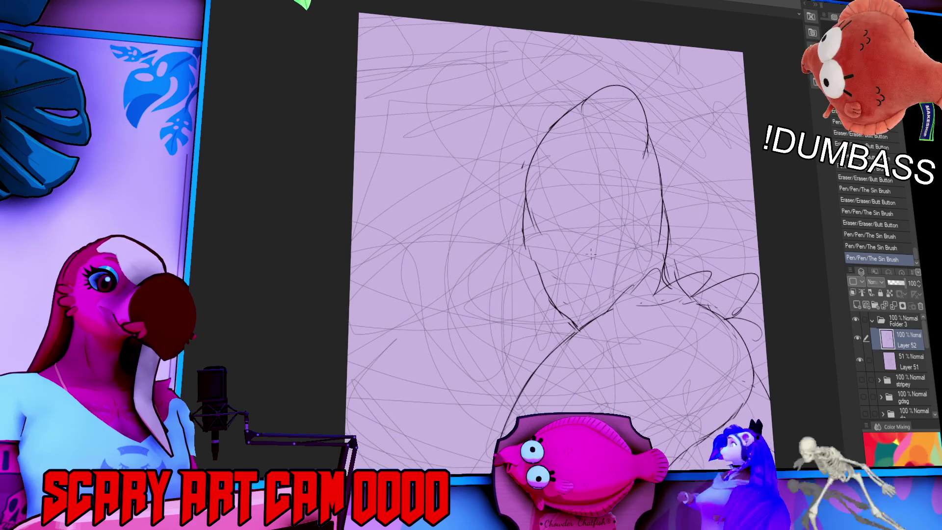
Step: Add curved strokes through the middle and lower part of the head
mouse_move(549, 286)
left_mouse_down()
mouse_move(627, 224)
mouse_move(593, 218)
left_mouse_up()
left_click_drag(538, 240, 616, 190)
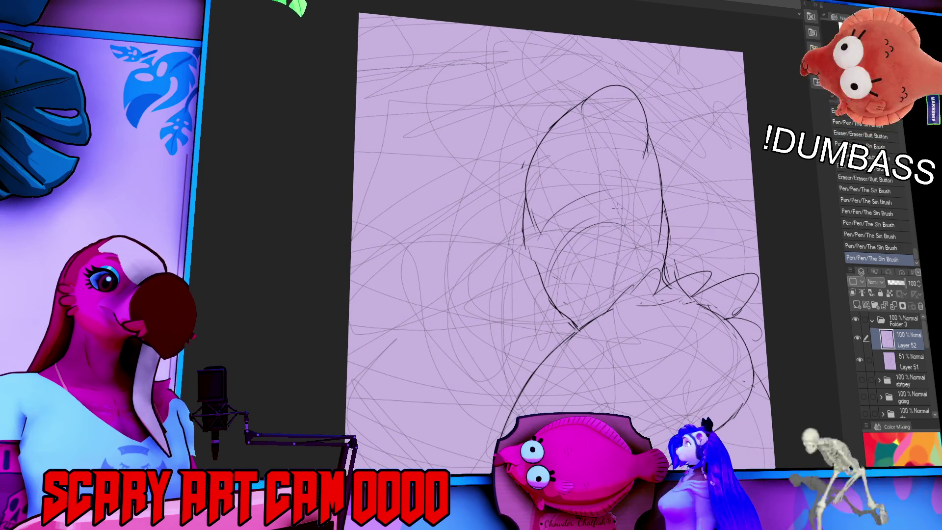
left_click_drag(569, 303, 602, 262)
left_click_drag(581, 300, 651, 245)
key("ctrl+z")
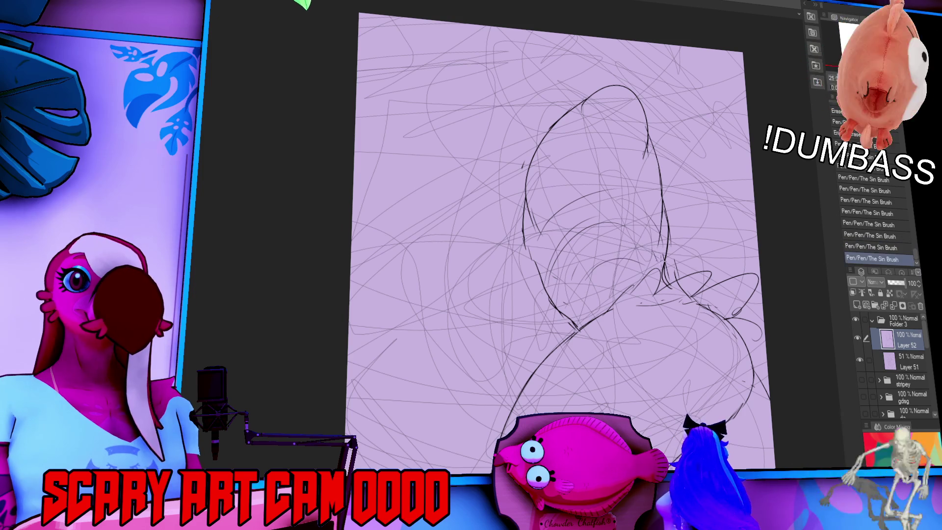
left_click_drag(701, 211, 704, 230)
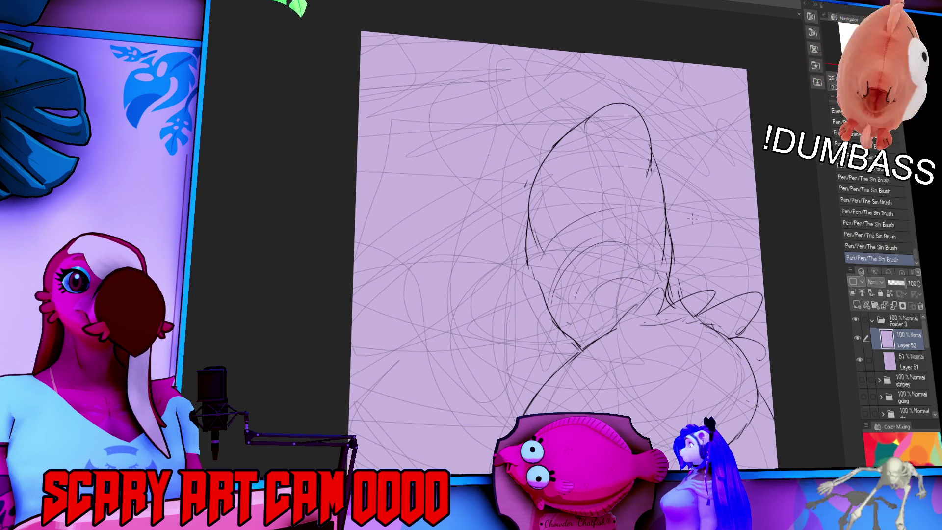
left_click_drag(697, 233, 700, 228)
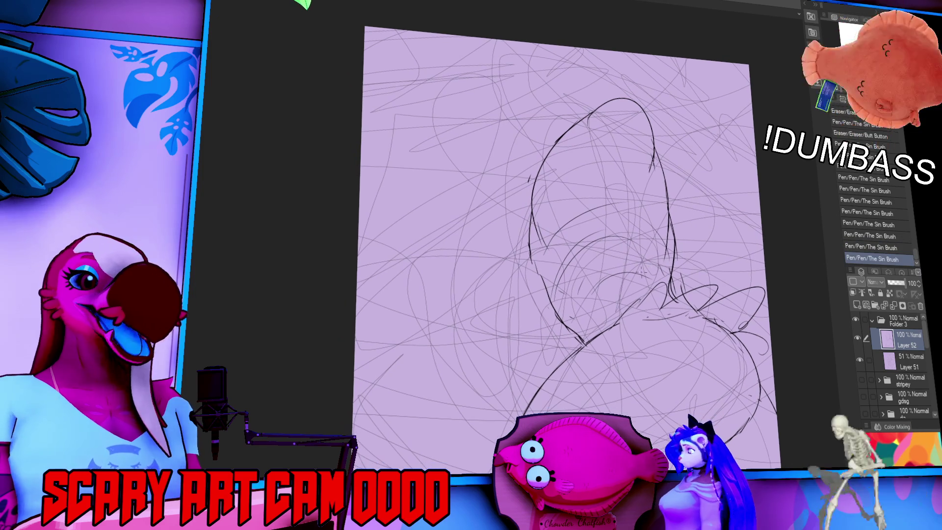
left_click_drag(583, 288, 592, 331)
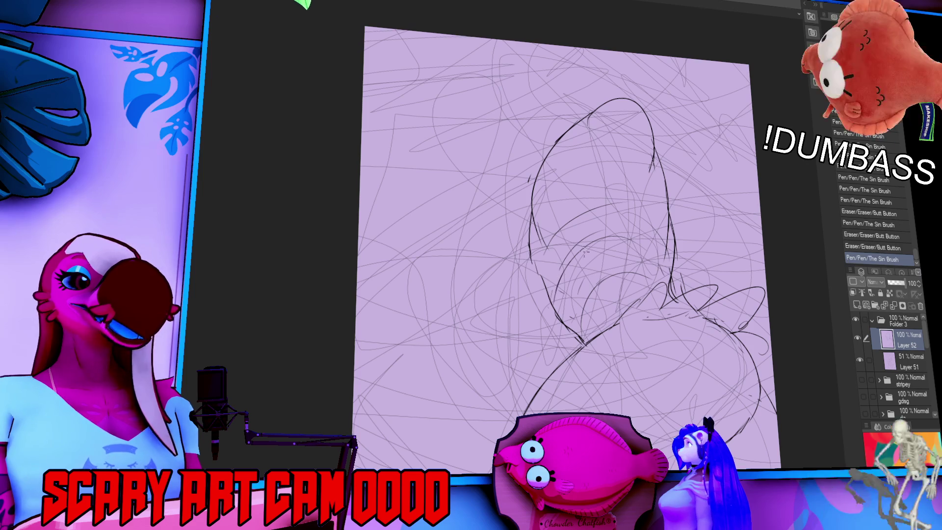
Step: Touch up the head's right side and right outline, then hide the scribble texture layer
left_click_drag(602, 264, 601, 294)
left_click_drag(538, 258, 543, 270)
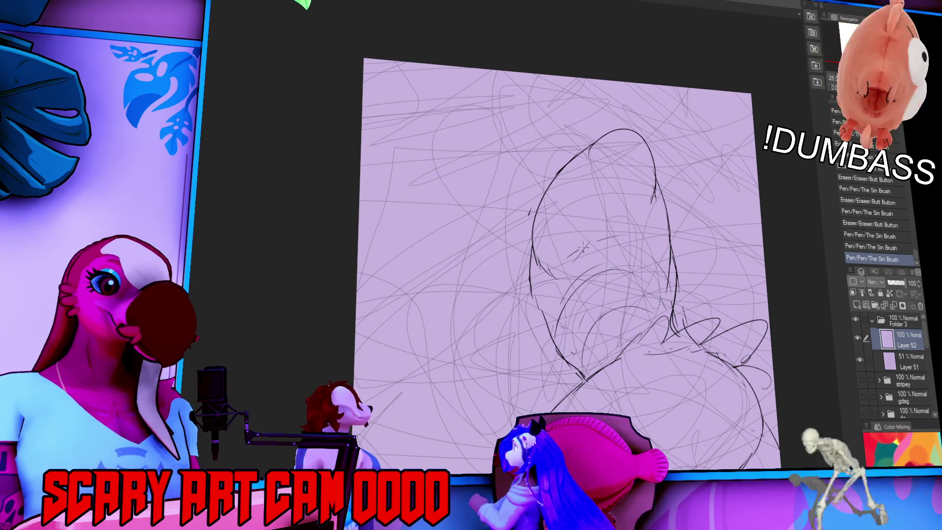
mouse_move(578, 251)
left_mouse_down()
mouse_move(609, 222)
mouse_move(581, 269)
left_mouse_up()
scroll(638, 221, "up", 1)
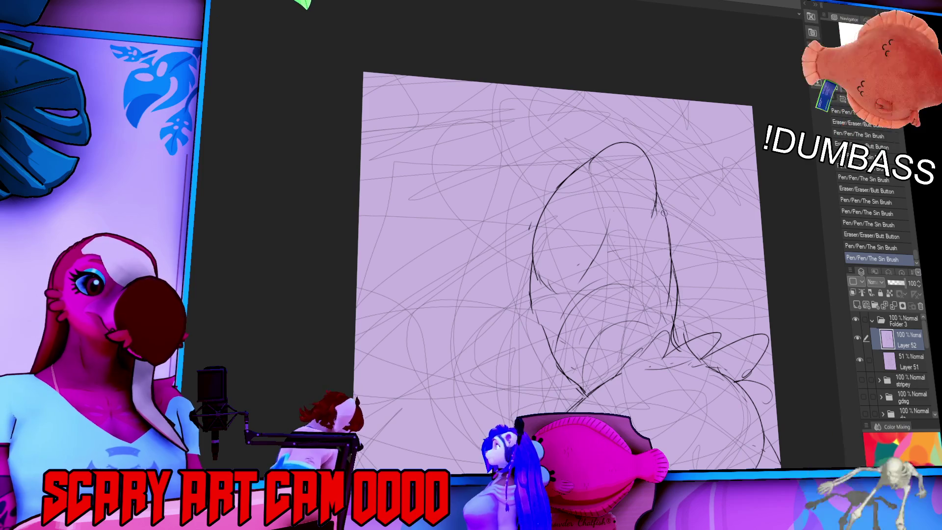
left_click_drag(663, 212, 675, 274)
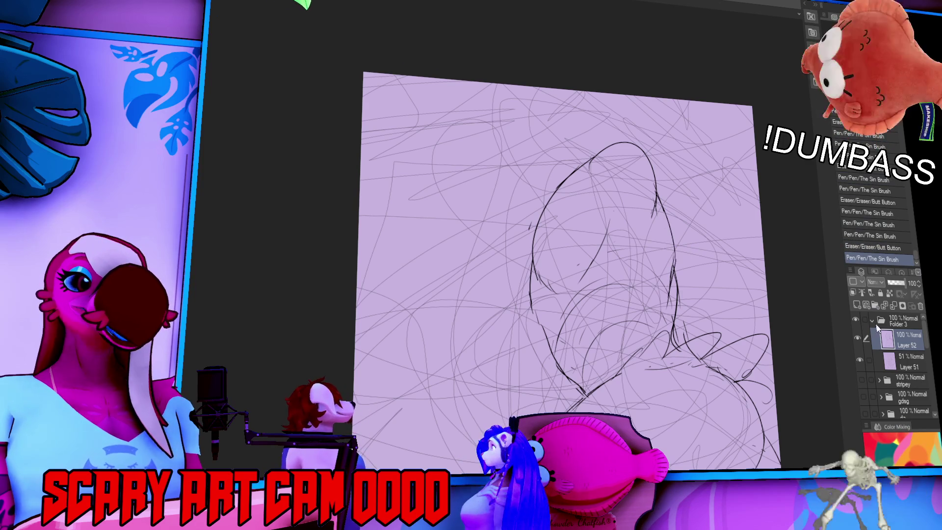
left_click(860, 359)
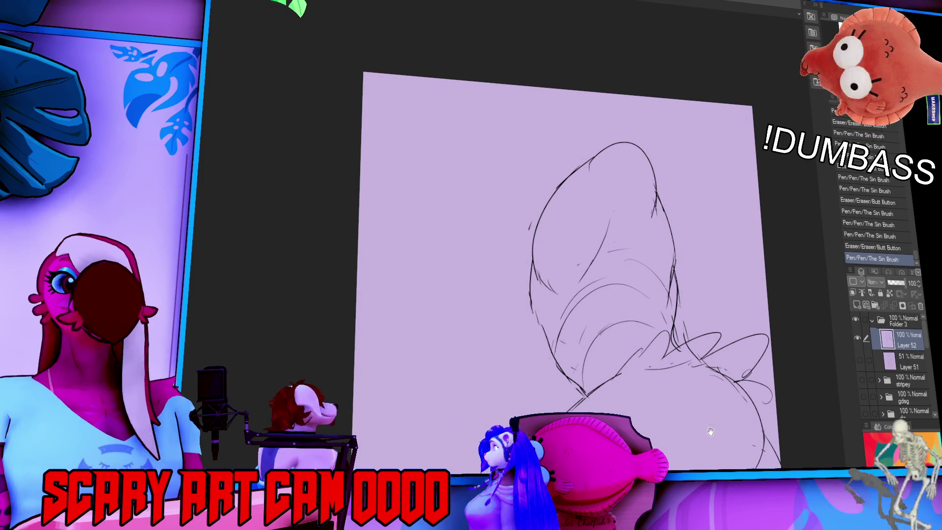
Step: Redraw the head's top and right outline as a wider, smoother curve
left_click_drag(710, 429, 707, 415)
left_click_drag(695, 246, 714, 281)
mouse_move(614, 174)
left_mouse_down()
mouse_move(652, 161)
mouse_move(681, 198)
mouse_move(675, 230)
left_mouse_up()
left_click_drag(676, 231, 668, 249)
mouse_move(683, 194)
left_mouse_down()
mouse_move(686, 243)
mouse_move(619, 221)
mouse_move(622, 228)
left_mouse_up()
Step: Try redrawing the inner head line, undo it, and show the scribble texture layer again
mouse_move(617, 222)
left_mouse_down()
mouse_move(638, 241)
mouse_move(632, 248)
left_mouse_up()
mouse_move(628, 210)
left_mouse_down()
mouse_move(623, 269)
mouse_move(630, 223)
left_mouse_up()
key("ctrl+z")
key("ctrl+z")
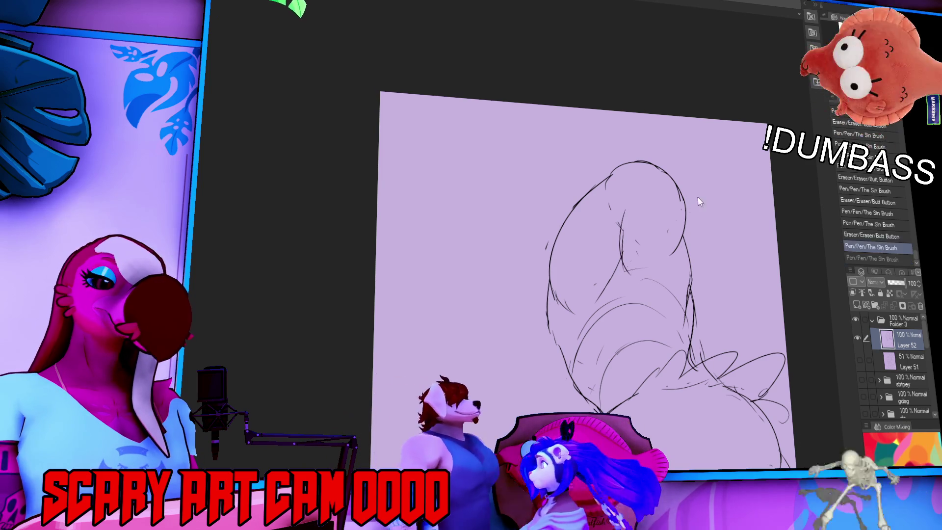
left_click(860, 360)
Step: Draw an ear at the head's upper left and nudge the line sketch slightly down
left_click_drag(776, 396, 780, 325)
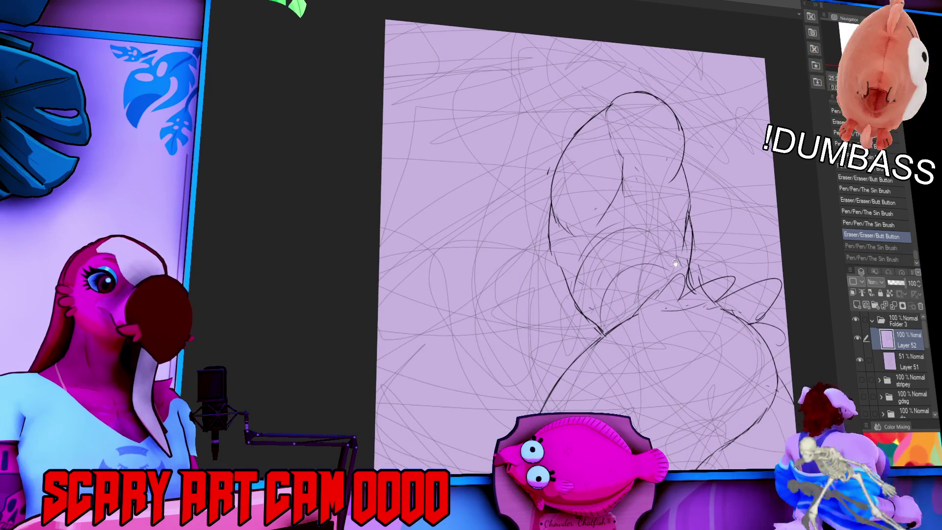
left_click_drag(549, 211, 542, 258)
left_click_drag(579, 115, 549, 145)
key("ctrl+z")
mouse_move(606, 105)
left_mouse_down()
mouse_move(544, 117)
mouse_move(525, 197)
left_mouse_up()
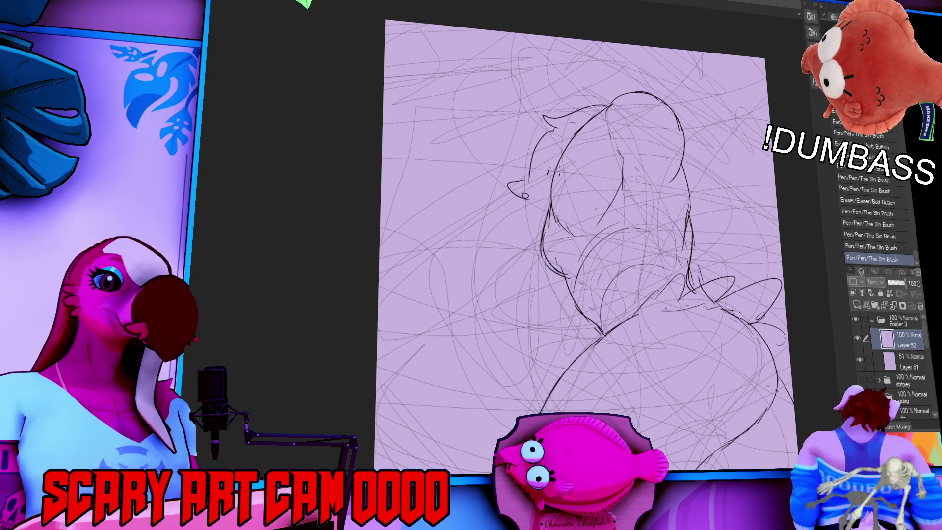
left_click_drag(718, 163, 678, 118)
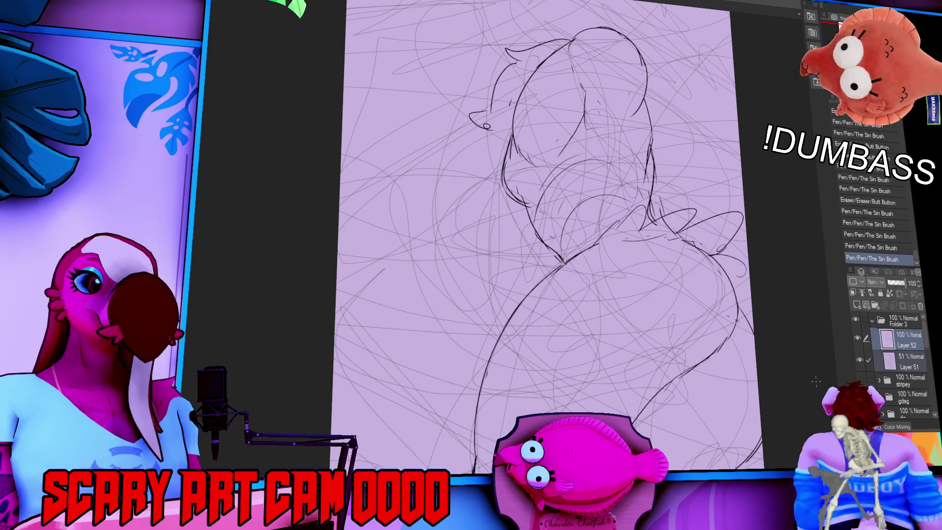
left_click_drag(766, 435, 765, 442)
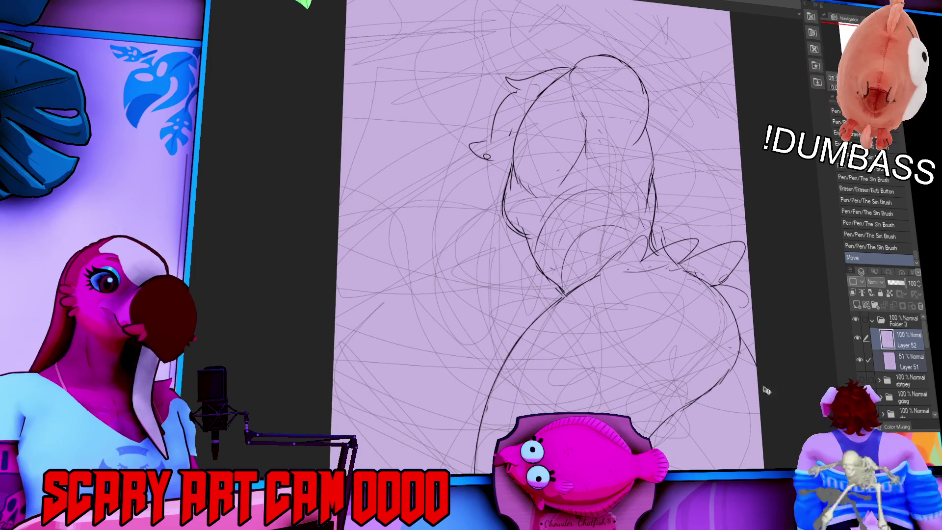
mouse_move(704, 345)
left_mouse_down()
mouse_move(710, 357)
mouse_move(760, 363)
left_mouse_up()
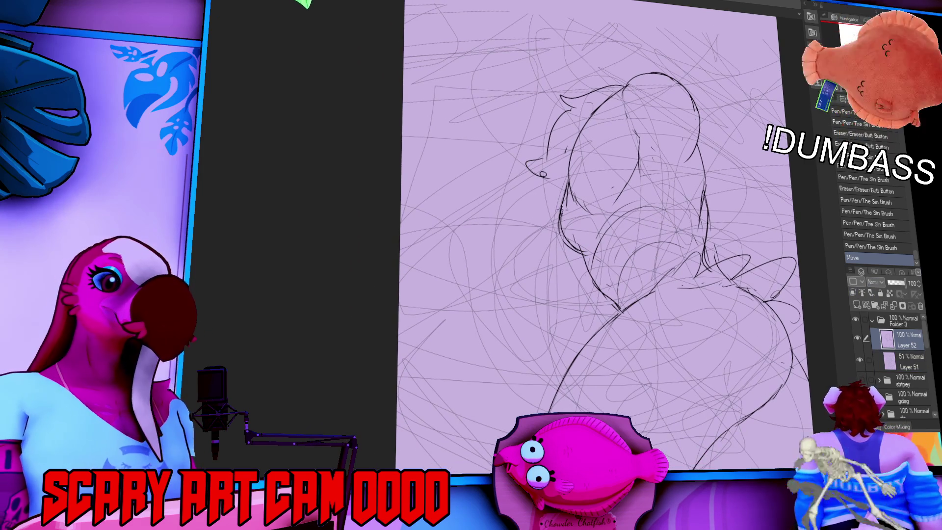
Step: Draw an arm on the figure's left side
left_click_drag(565, 216, 521, 262)
key("ctrl+z")
mouse_move(511, 297)
left_mouse_down()
mouse_move(543, 295)
mouse_move(586, 273)
left_mouse_up()
left_click_drag(559, 213, 510, 260)
Step: Add curved lines inside the head and darken its right contour
left_click_drag(677, 147, 682, 214)
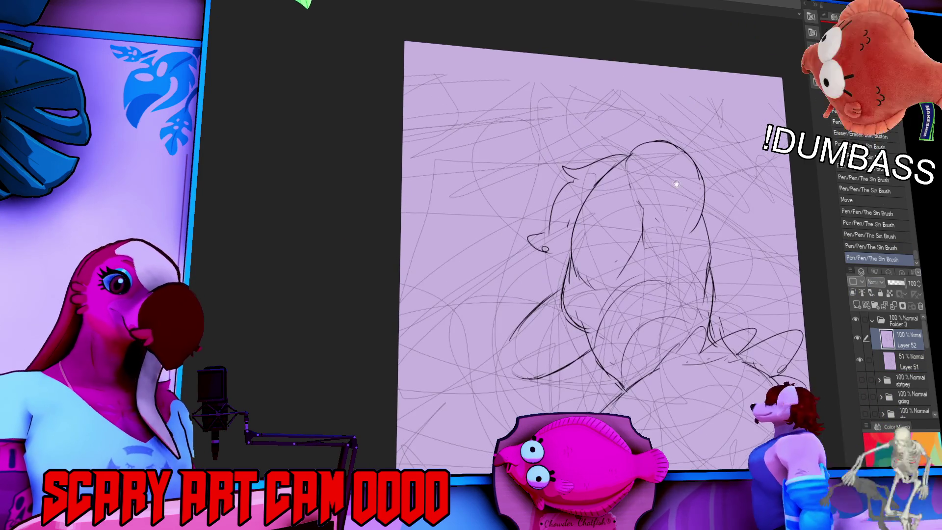
mouse_move(642, 187)
left_mouse_down()
mouse_move(661, 166)
mouse_move(693, 221)
left_mouse_up()
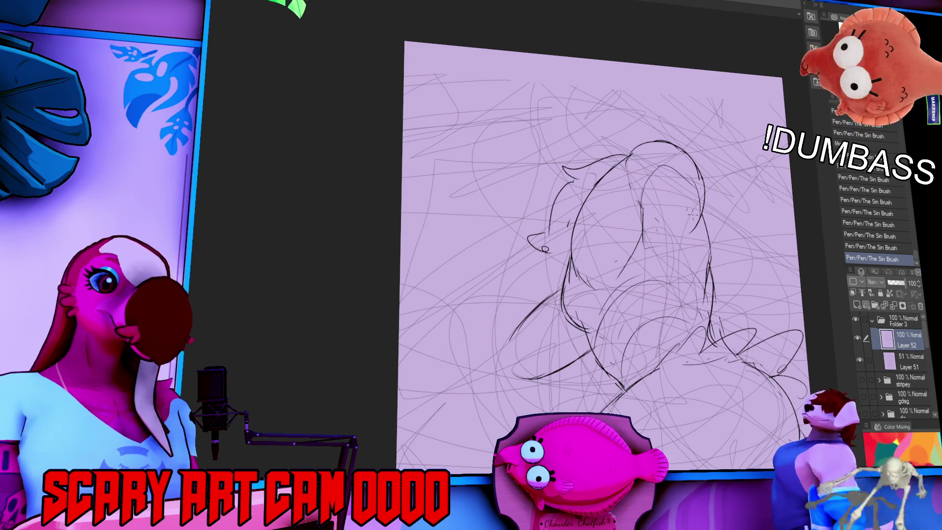
left_click_drag(705, 258, 702, 194)
mouse_move(653, 231)
left_mouse_down()
mouse_move(663, 300)
mouse_move(685, 282)
left_mouse_up()
left_click_drag(711, 221, 708, 270)
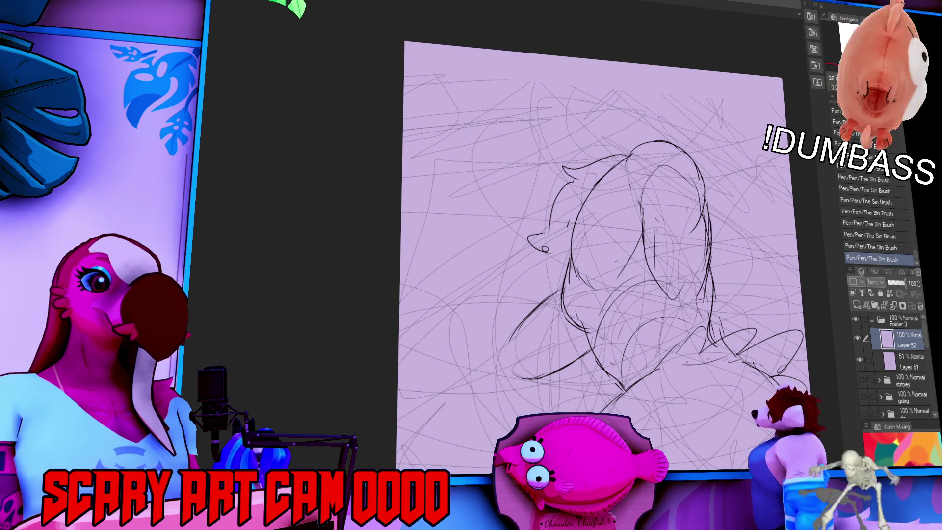
Step: Erase and redraw the lines on the lower part of the head
left_click_drag(652, 294, 638, 388)
scroll(660, 230, "down", 1)
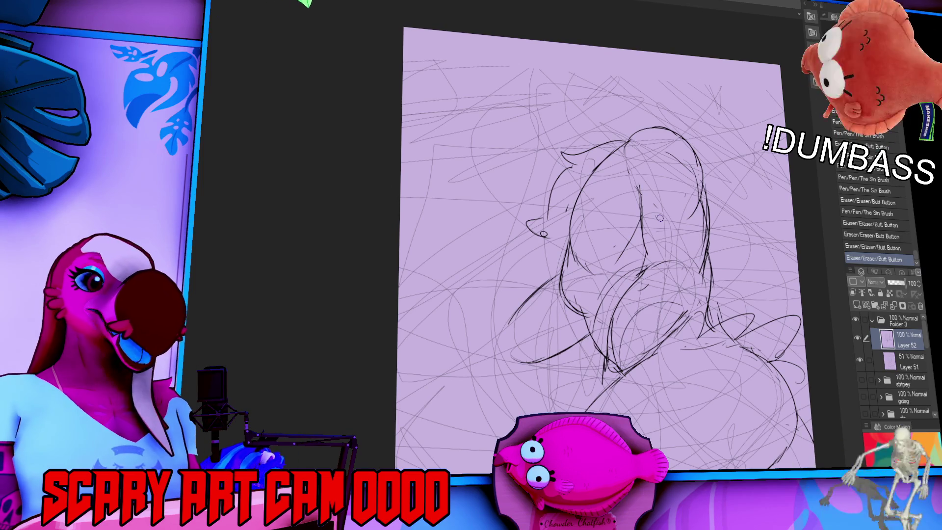
left_click_drag(613, 294, 611, 338)
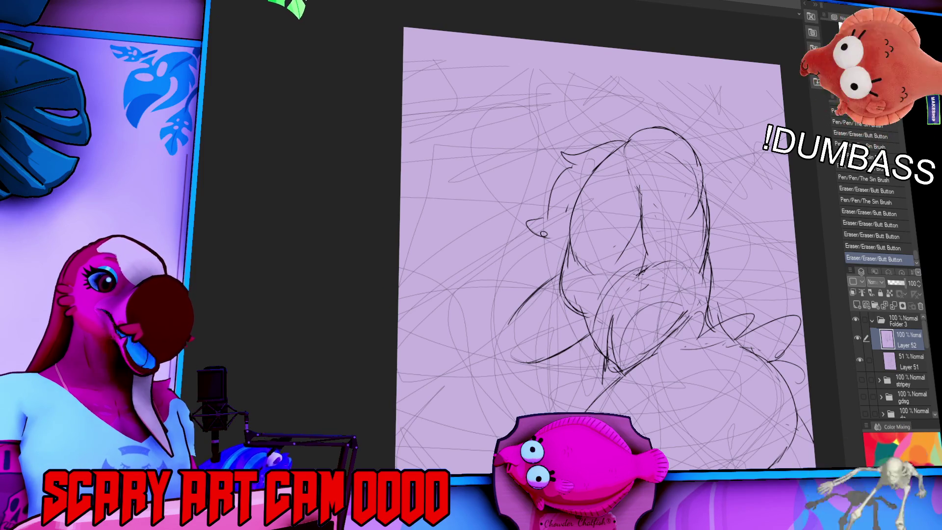
mouse_move(640, 270)
left_mouse_down()
mouse_move(603, 341)
mouse_move(619, 358)
left_mouse_up()
key("ctrl+z")
key("ctrl+y")
mouse_move(689, 303)
left_mouse_down()
mouse_move(662, 341)
mouse_move(625, 357)
left_mouse_up()
left_click_drag(691, 322, 623, 360)
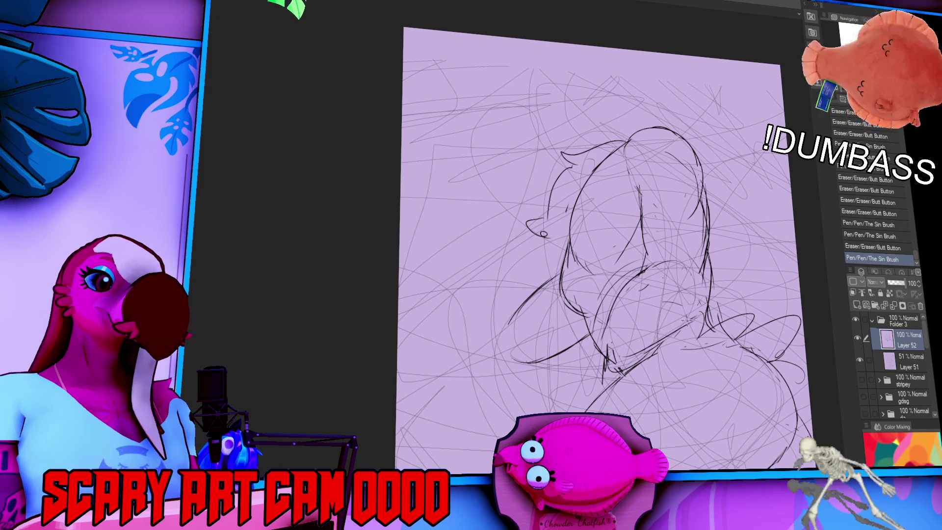
left_click_drag(702, 314, 626, 358)
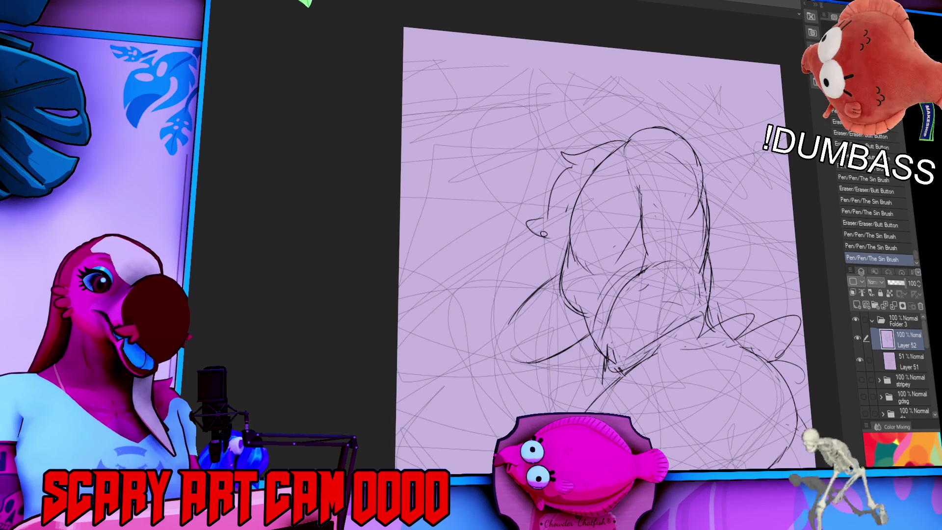
left_click_drag(707, 284, 693, 316)
mouse_move(692, 263)
left_mouse_down()
mouse_move(694, 255)
mouse_move(695, 275)
left_mouse_up()
Step: Touch up the head lines and lasso-move the strokes at the sketch's bottom right
mouse_move(663, 221)
left_mouse_down()
mouse_move(646, 243)
mouse_move(644, 232)
mouse_move(662, 265)
mouse_move(658, 245)
mouse_move(686, 151)
mouse_move(719, 201)
left_mouse_up()
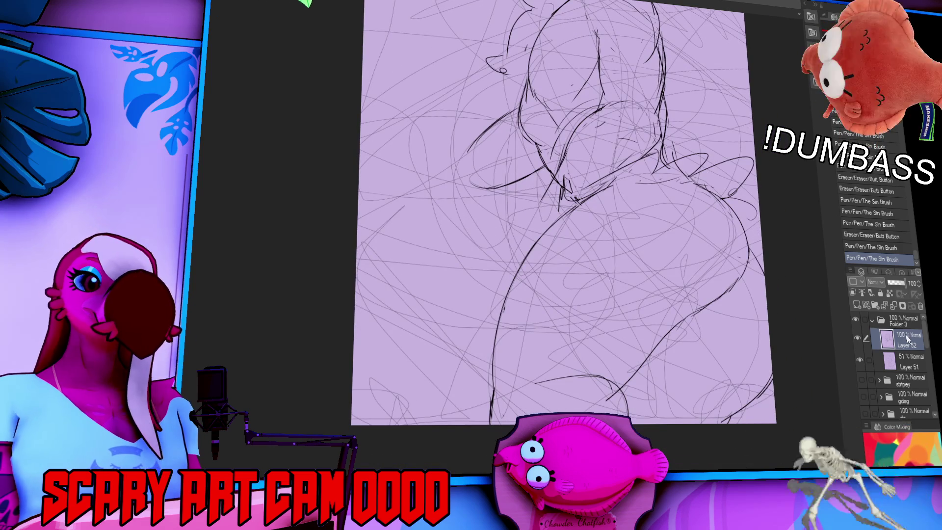
left_click_drag(827, 351, 818, 364)
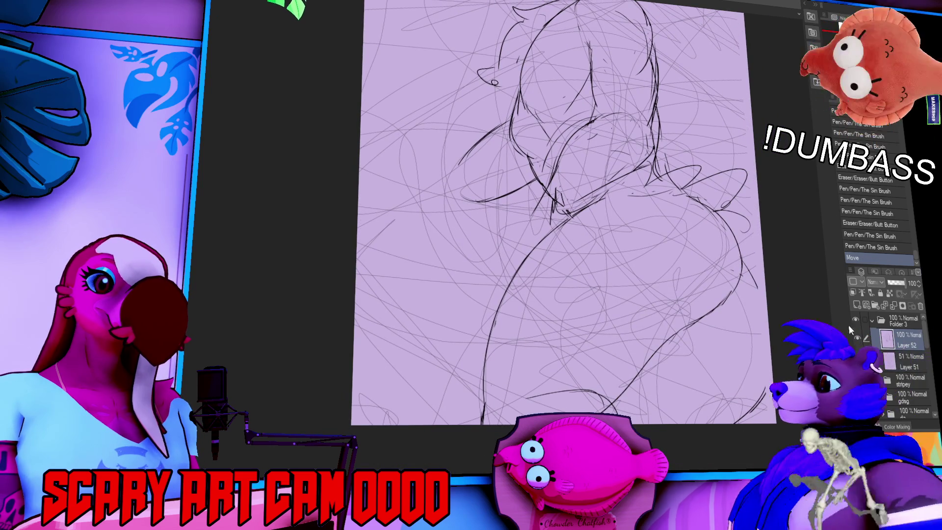
mouse_move(765, 346)
left_mouse_down()
mouse_move(767, 394)
mouse_move(745, 337)
left_mouse_up()
scroll(748, 322, "up", 2)
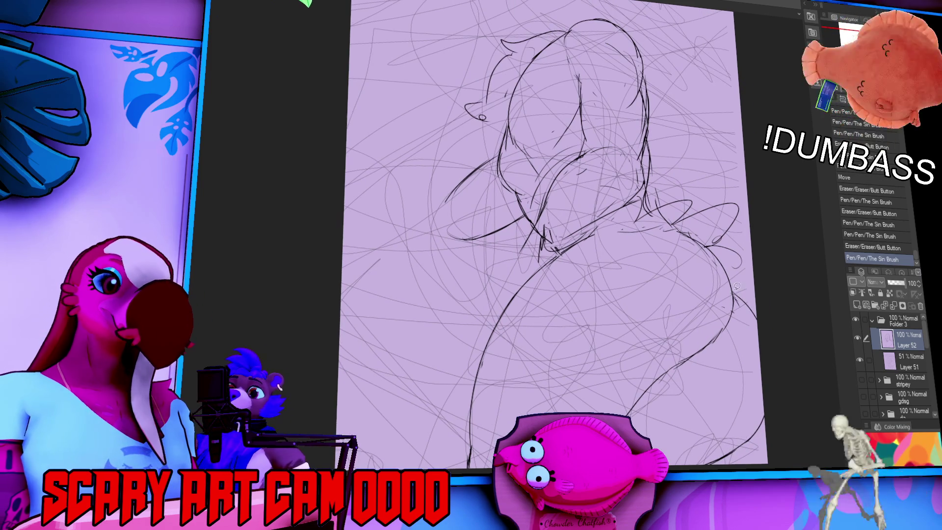
left_click_drag(753, 466, 736, 287)
left_click_drag(745, 373, 752, 380)
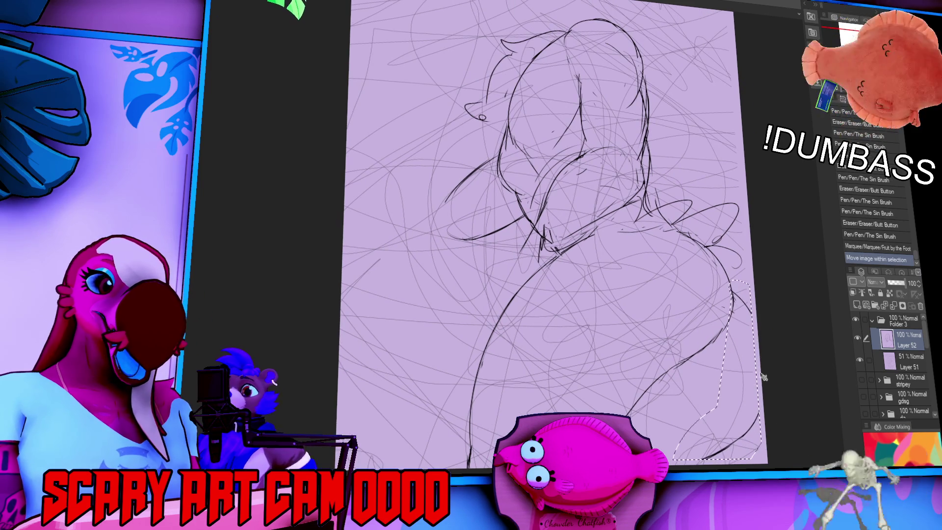
Step: Deselect, then redraw and touch up the strokes along the body's right edge
key("ctrl+d")
left_click_drag(726, 297, 754, 339)
scroll(754, 345, "up", 1)
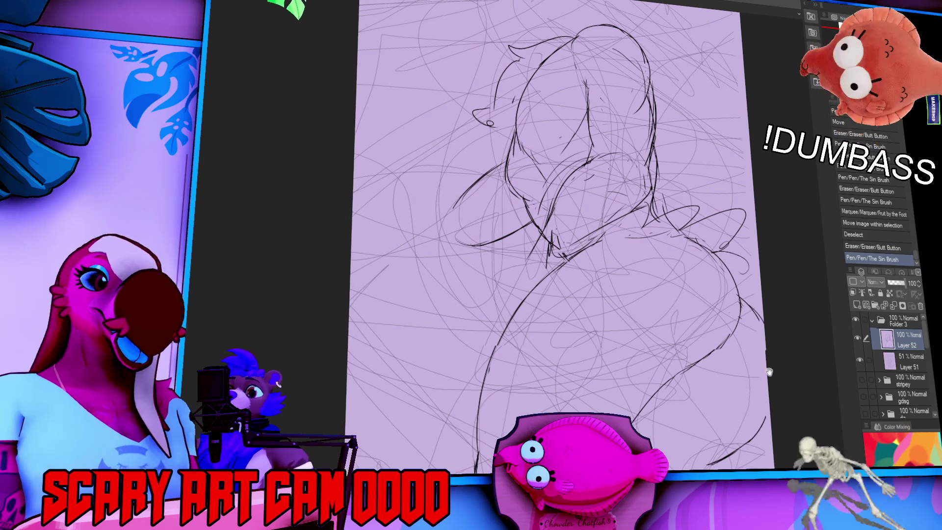
left_click_drag(736, 442, 765, 382)
key("ctrl+z")
key("ctrl+y")
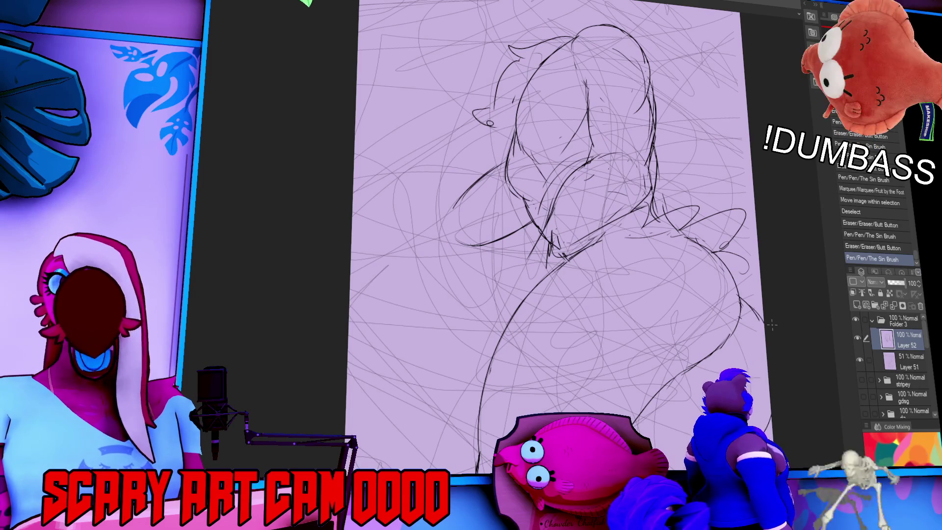
mouse_move(772, 263)
left_mouse_down()
mouse_move(771, 254)
mouse_move(656, 206)
mouse_move(757, 259)
mouse_move(629, 180)
left_mouse_up()
mouse_move(530, 212)
left_mouse_down()
mouse_move(559, 193)
mouse_move(496, 237)
mouse_move(495, 248)
left_mouse_up()
key("ctrl+z")
Step: Compare versions of the left-edge stroke, keep it, then erase and redraw the left edge line
key("ctrl+y")
key("ctrl+z")
key("ctrl+y")
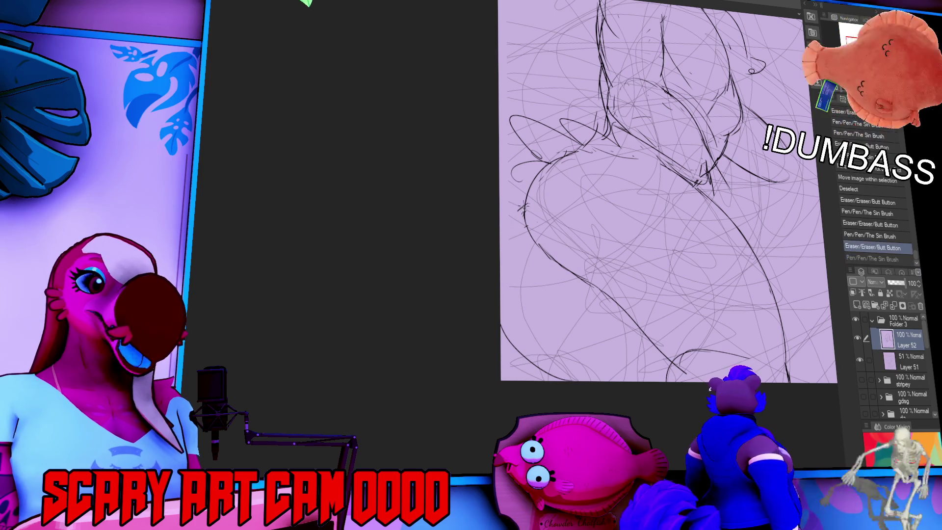
key("ctrl+z")
key("ctrl+y")
key("ctrl+z")
key("ctrl+y")
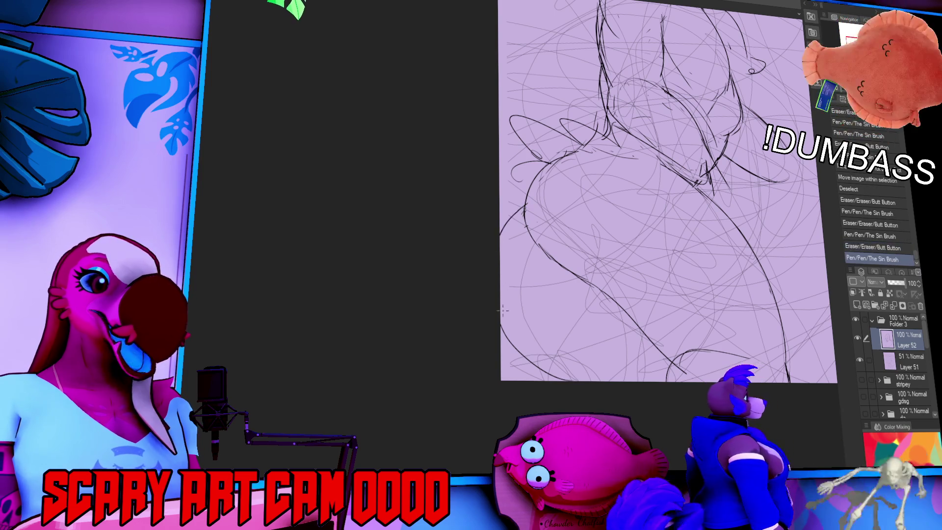
key("ctrl+z")
key("ctrl+y")
key("ctrl+z")
key("ctrl+y")
key("ctrl+z")
key("ctrl+y")
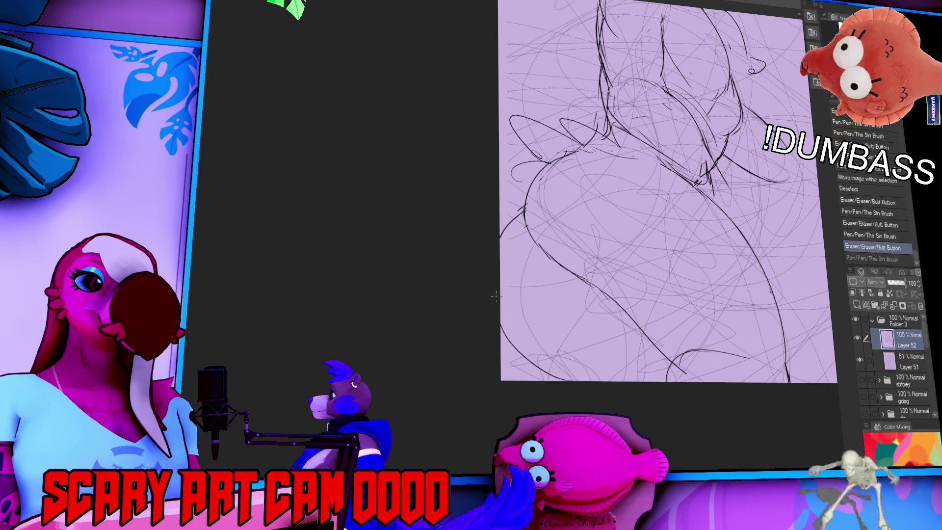
left_click_drag(498, 323, 515, 350)
left_click_drag(499, 310, 514, 346)
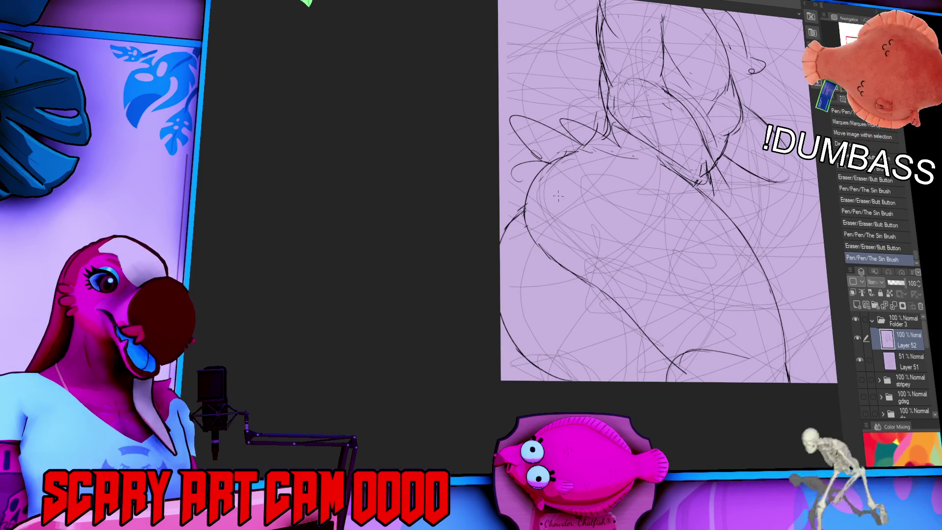
Step: Draw new lines at the body's lower left
mouse_move(693, 160)
left_mouse_down()
mouse_move(699, 219)
mouse_move(693, 208)
left_mouse_up()
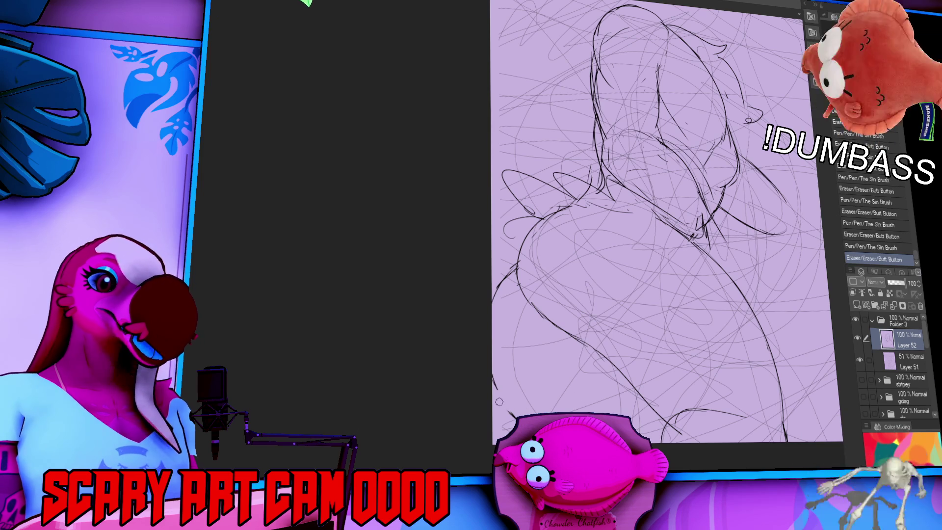
key("ctrl+z")
left_click_drag(500, 392, 511, 415)
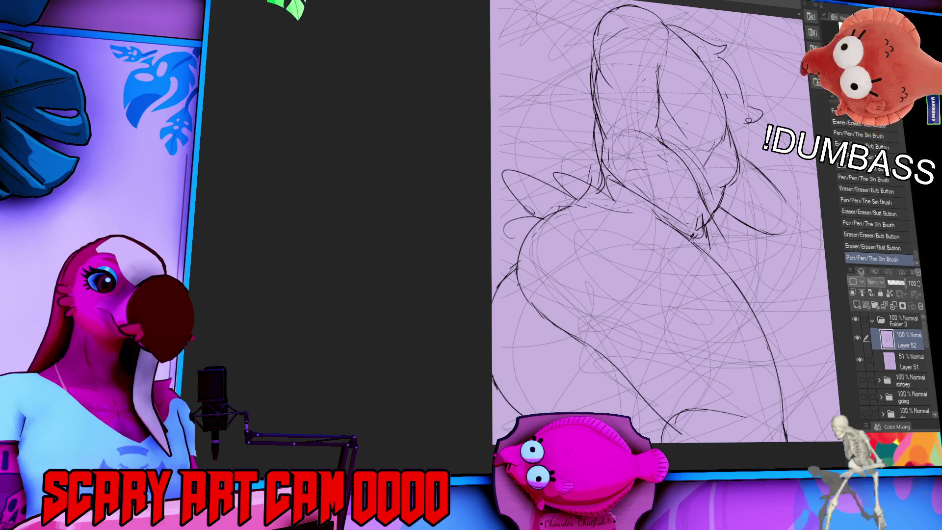
left_click_drag(652, 400, 660, 408)
Step: Erase a small bit of the sketch and add small strokes near the chest
mouse_move(711, 311)
left_mouse_down()
mouse_move(703, 324)
mouse_move(721, 308)
left_mouse_up()
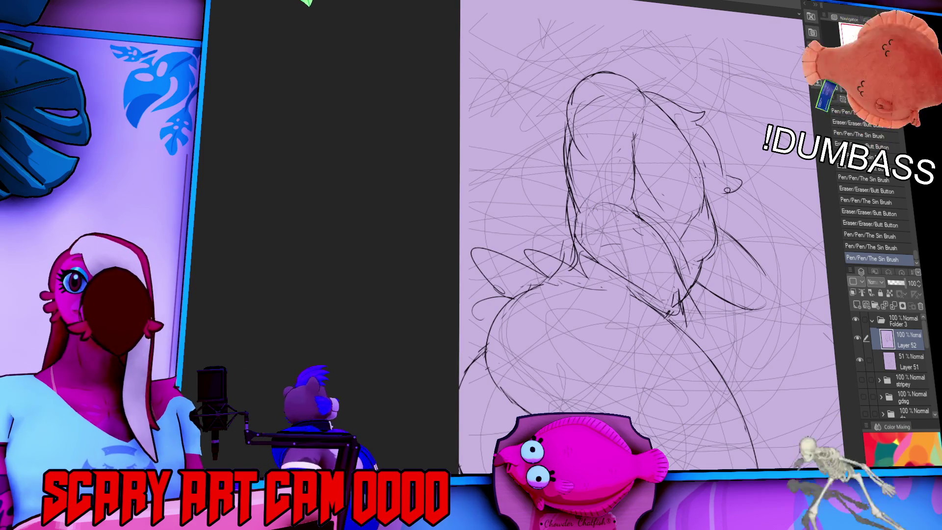
mouse_move(697, 243)
left_mouse_down()
mouse_move(689, 244)
mouse_move(694, 284)
left_mouse_up()
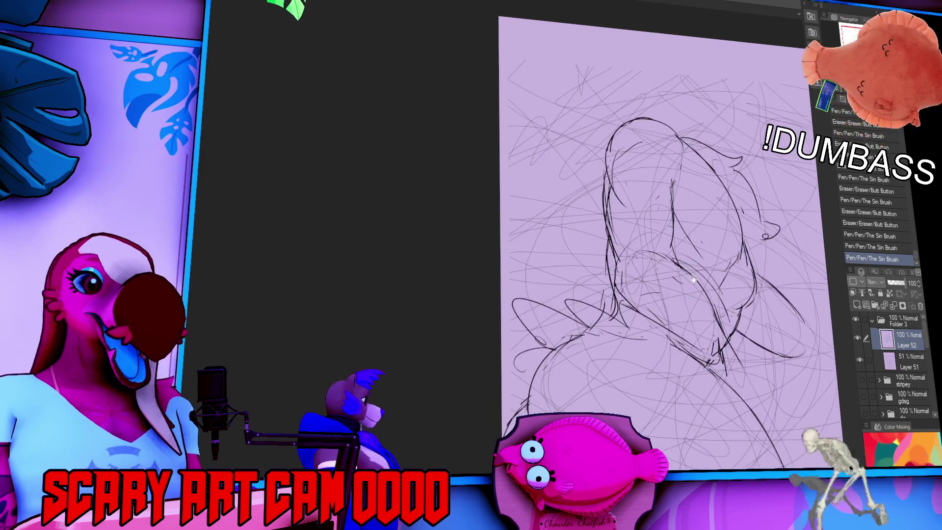
mouse_move(631, 270)
left_mouse_down()
mouse_move(655, 237)
mouse_move(642, 243)
mouse_move(621, 289)
left_mouse_up()
key("ctrl+z")
mouse_move(696, 264)
left_mouse_down()
mouse_move(705, 270)
mouse_move(681, 270)
left_mouse_up()
left_click_drag(670, 258, 678, 265)
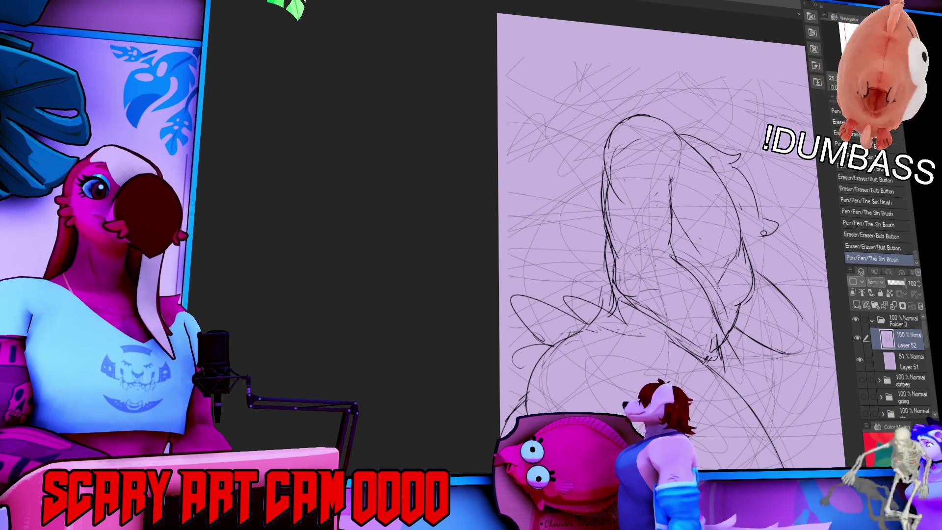
Step: Touch up the lower body and start an arc for the head above the body
left_click_drag(775, 359, 729, 346)
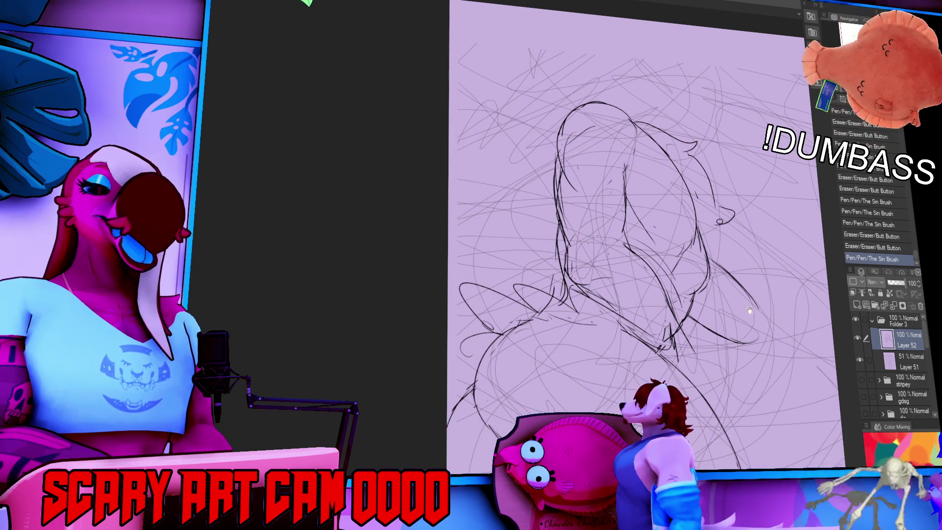
mouse_move(464, 339)
left_mouse_down()
mouse_move(478, 360)
mouse_move(432, 339)
left_mouse_up()
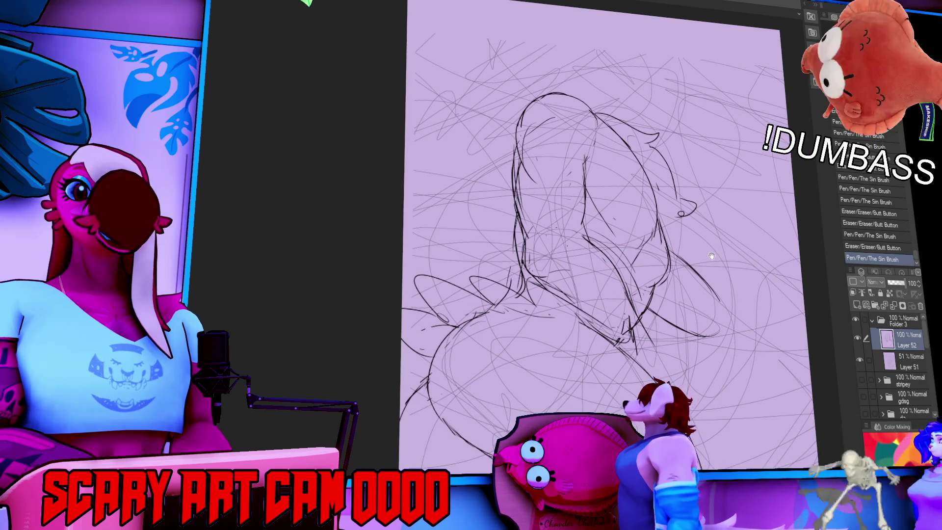
left_click_drag(712, 256, 693, 249)
mouse_move(724, 278)
left_mouse_down()
mouse_move(717, 250)
mouse_move(713, 314)
left_mouse_up()
mouse_move(586, 268)
left_mouse_down()
mouse_move(571, 238)
mouse_move(587, 322)
left_mouse_up()
left_click_drag(628, 287, 634, 280)
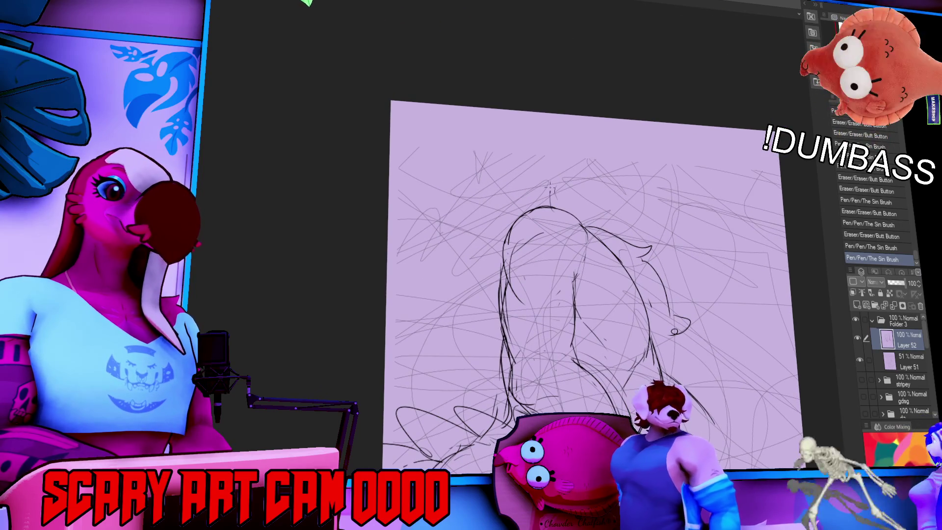
left_click_drag(561, 162, 616, 144)
mouse_move(562, 196)
left_mouse_down()
mouse_move(547, 152)
mouse_move(598, 140)
left_mouse_up()
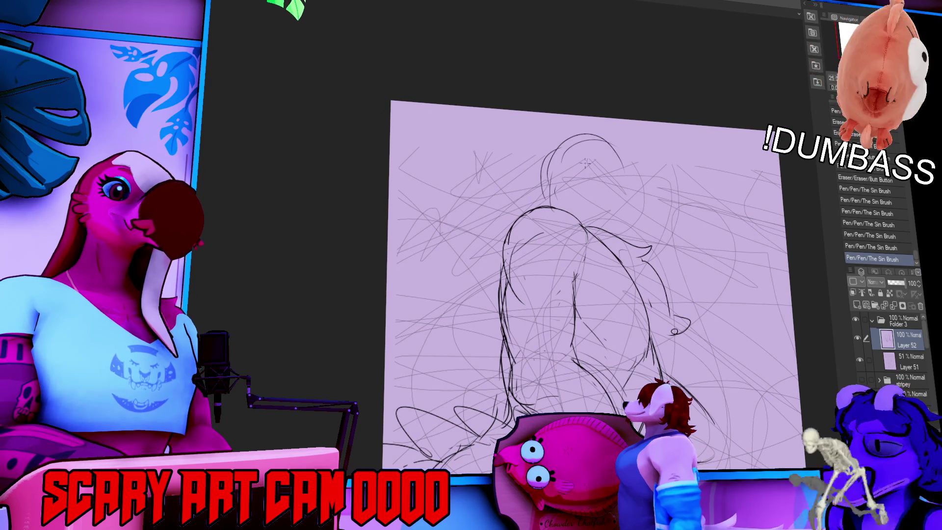
left_click_drag(545, 157, 547, 194)
Step: Draw the round head outline with right-side curves and an ear on top
left_click_drag(603, 140, 549, 196)
mouse_move(579, 140)
left_mouse_down()
mouse_move(638, 172)
mouse_move(631, 215)
left_mouse_up()
left_click_drag(638, 177, 635, 216)
left_click_drag(621, 167, 611, 218)
left_click_drag(621, 150, 610, 213)
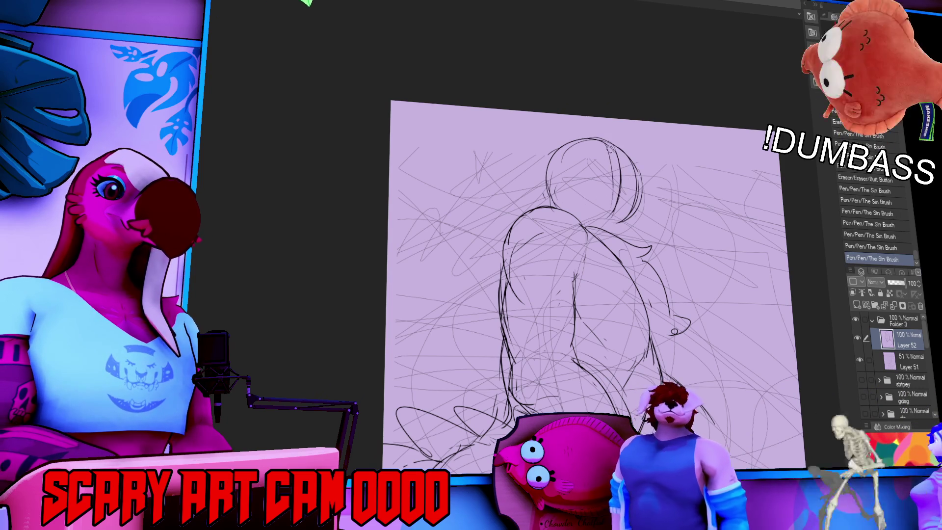
left_click_drag(616, 160, 617, 215)
left_click_drag(613, 143, 608, 191)
left_click_drag(584, 160, 633, 165)
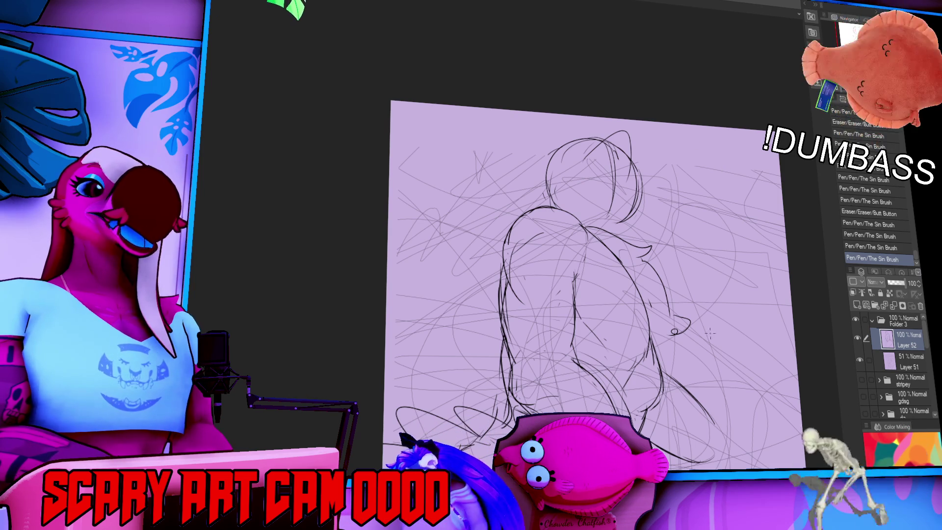
Step: Erase a stroke near the hip, then compare versions with undo/redo and keep the erasure
mouse_move(646, 373)
left_mouse_down()
mouse_move(660, 329)
mouse_move(656, 307)
mouse_move(643, 354)
left_mouse_up()
key("ctrl+y")
key("ctrl+z")
key("ctrl+y")
key("ctrl+z")
key("ctrl+y")
key("ctrl+z")
key("ctrl+y")
key("ctrl+z")
key("ctrl+y")
key("ctrl+z")
key("ctrl+y")
key("ctrl+z")
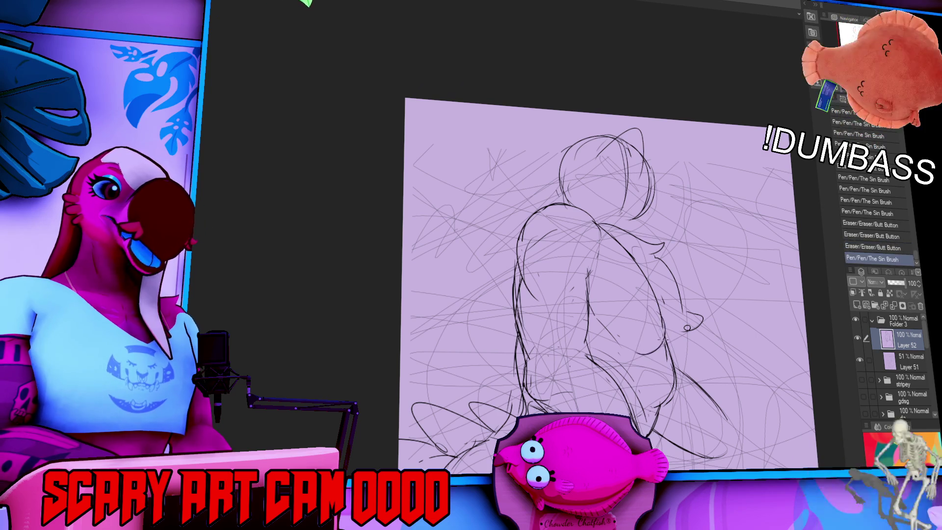
key("ctrl+y")
Step: Erase stray lines on the lower right body and redraw the line at the top of the head
left_click_drag(697, 394, 741, 376)
mouse_move(745, 297)
left_mouse_down()
mouse_move(753, 332)
mouse_move(720, 286)
mouse_move(709, 252)
left_mouse_up()
left_click_drag(631, 333, 671, 360)
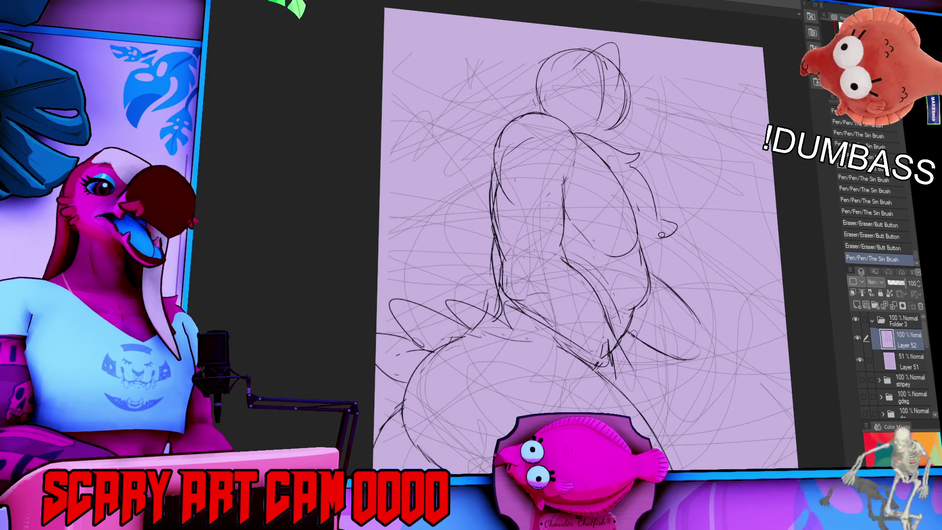
left_click(679, 303)
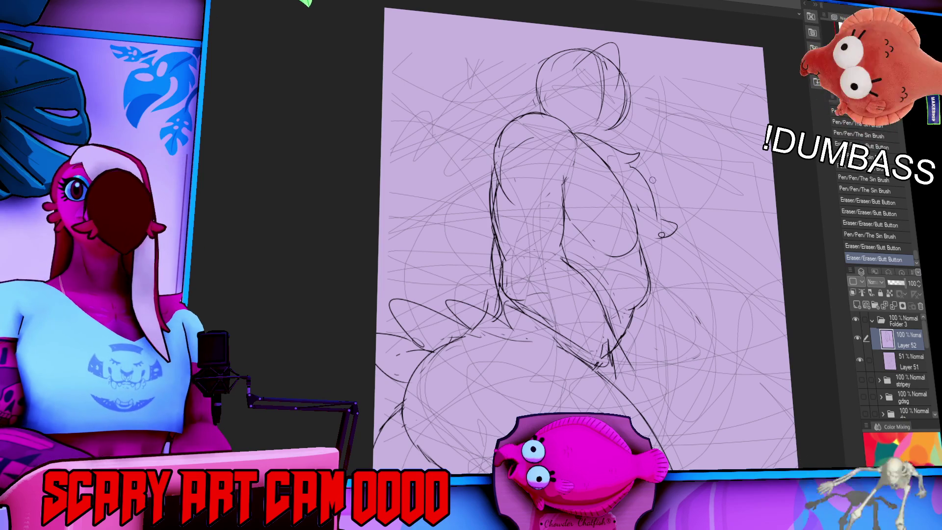
left_click_drag(697, 219, 700, 240)
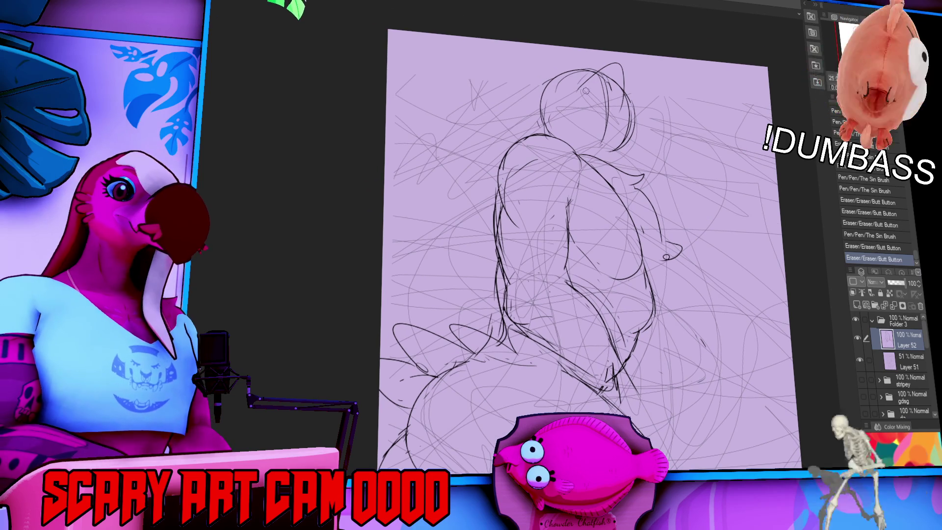
left_click_drag(624, 87, 605, 141)
mouse_move(600, 74)
left_mouse_down()
mouse_move(592, 146)
mouse_move(637, 156)
mouse_move(635, 134)
mouse_move(670, 126)
mouse_move(712, 209)
mouse_move(679, 251)
mouse_move(721, 254)
left_mouse_up()
Step: Sketch the arm reaching out on the figure's right, with short strokes for the hand
mouse_move(631, 380)
left_mouse_down()
mouse_move(719, 392)
mouse_move(748, 415)
left_mouse_up()
left_click_drag(664, 457, 686, 451)
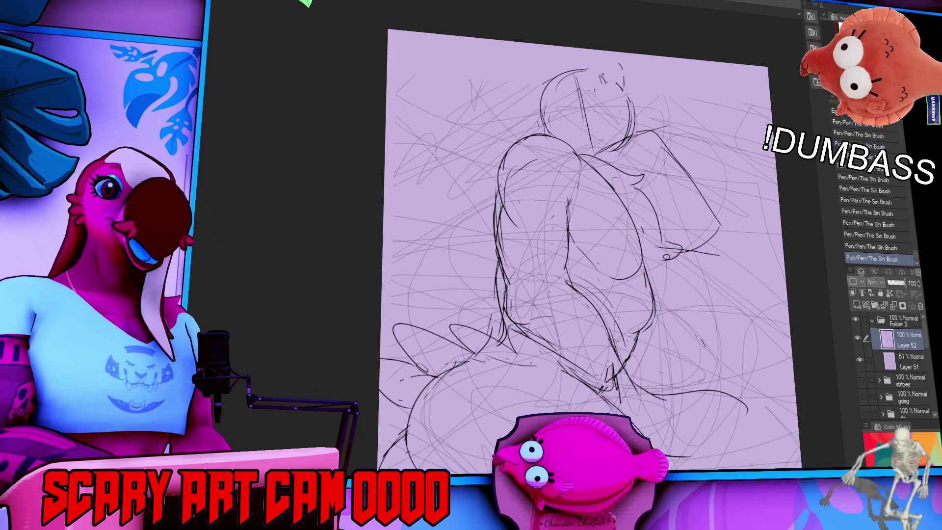
left_click_drag(675, 392, 647, 335)
key("ctrl+z")
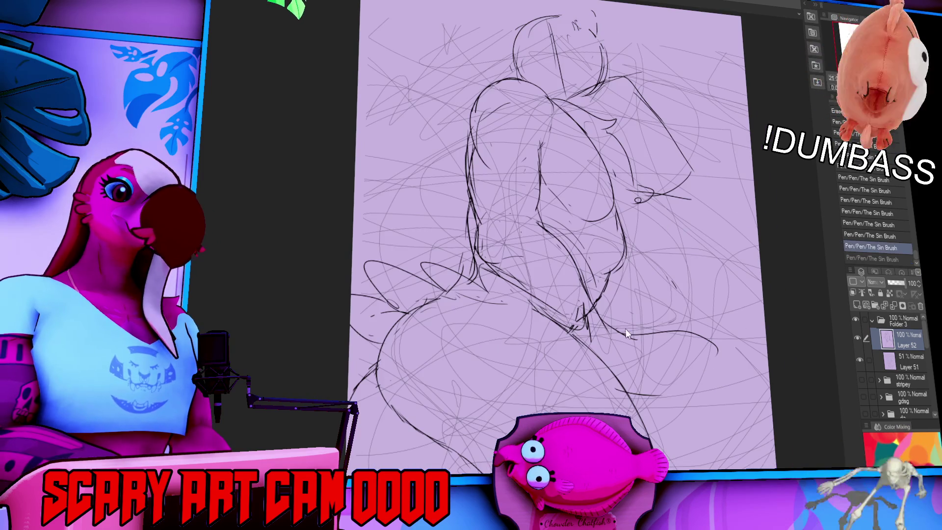
mouse_move(619, 392)
left_mouse_down()
mouse_move(684, 387)
mouse_move(665, 393)
left_mouse_up()
left_click_drag(670, 350, 689, 347)
mouse_move(687, 347)
left_mouse_down()
mouse_move(704, 345)
mouse_move(684, 386)
left_mouse_up()
left_click_drag(770, 182, 696, 228)
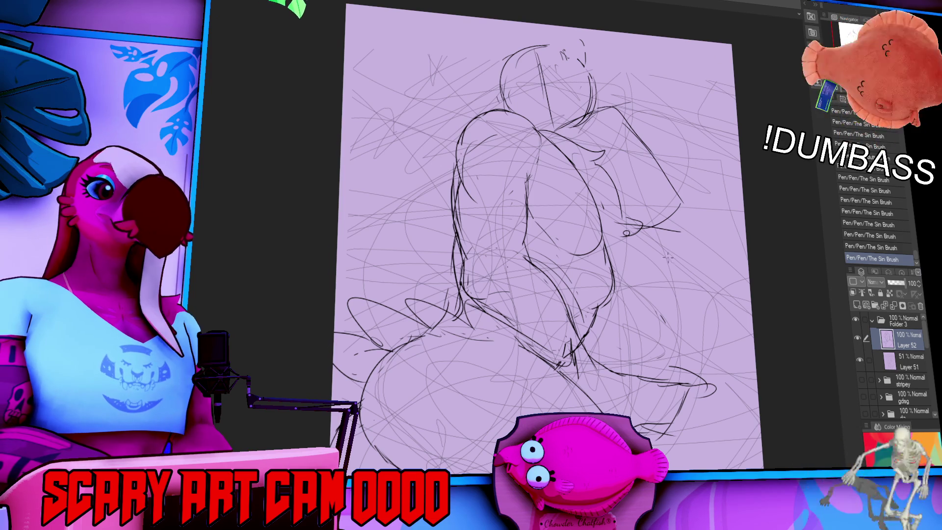
Step: Refine the right hand and arm with short pen strokes and small eraser cleanups
mouse_move(657, 297)
left_mouse_down()
mouse_move(614, 340)
mouse_move(579, 345)
mouse_move(591, 338)
mouse_move(621, 371)
mouse_move(645, 377)
left_mouse_up()
mouse_move(660, 324)
left_mouse_down()
mouse_move(665, 333)
mouse_move(638, 338)
mouse_move(663, 344)
mouse_move(653, 335)
mouse_move(692, 330)
left_mouse_up()
scroll(695, 313, "down", 1)
left_click_drag(640, 345, 658, 338)
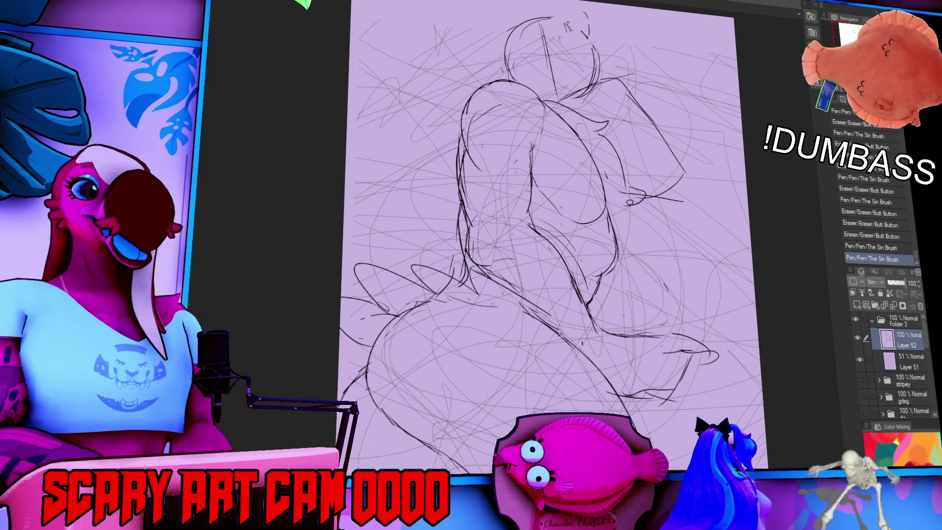
mouse_move(623, 339)
left_mouse_down()
mouse_move(650, 336)
mouse_move(611, 333)
left_mouse_up()
left_click_drag(655, 381, 660, 388)
left_click_drag(648, 339, 692, 337)
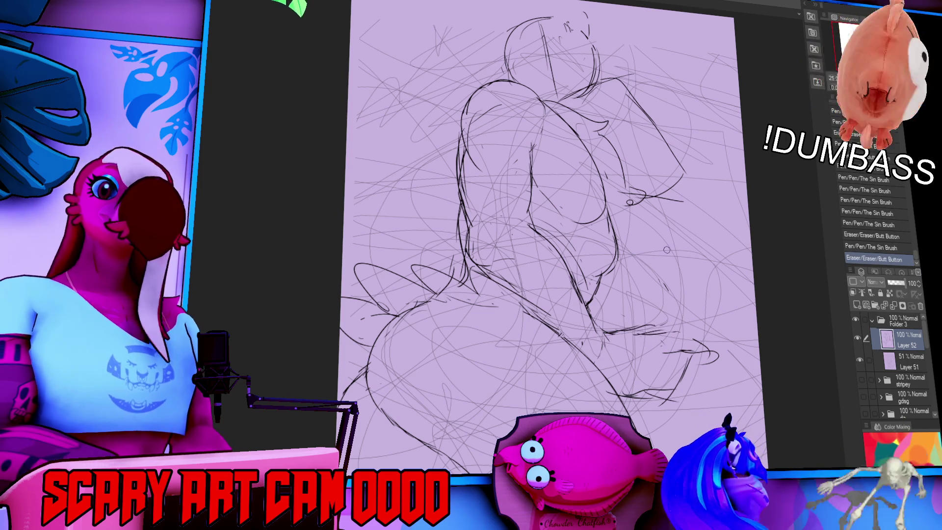
left_click_drag(663, 287, 662, 262)
mouse_move(673, 294)
left_mouse_down()
mouse_move(701, 306)
mouse_move(680, 323)
mouse_move(643, 326)
left_mouse_up()
left_click_drag(638, 328, 657, 328)
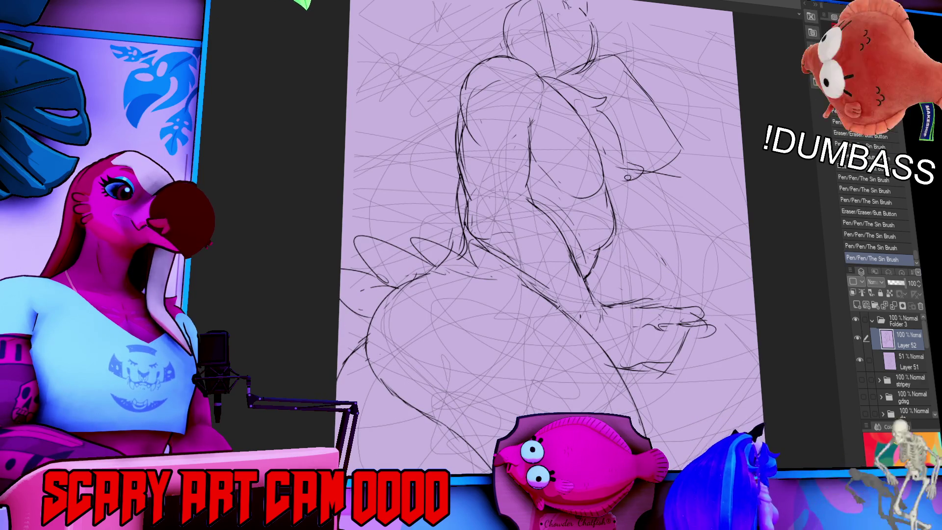
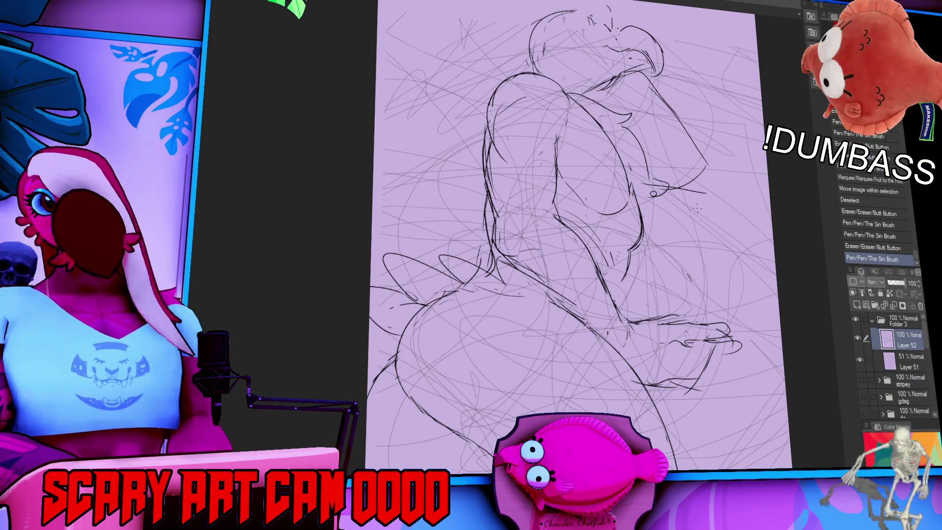
Step: Erase stray lines and sketch the first pen lines of the eagle figure
left_click_drag(709, 190, 697, 193)
left_click_drag(643, 206, 654, 194)
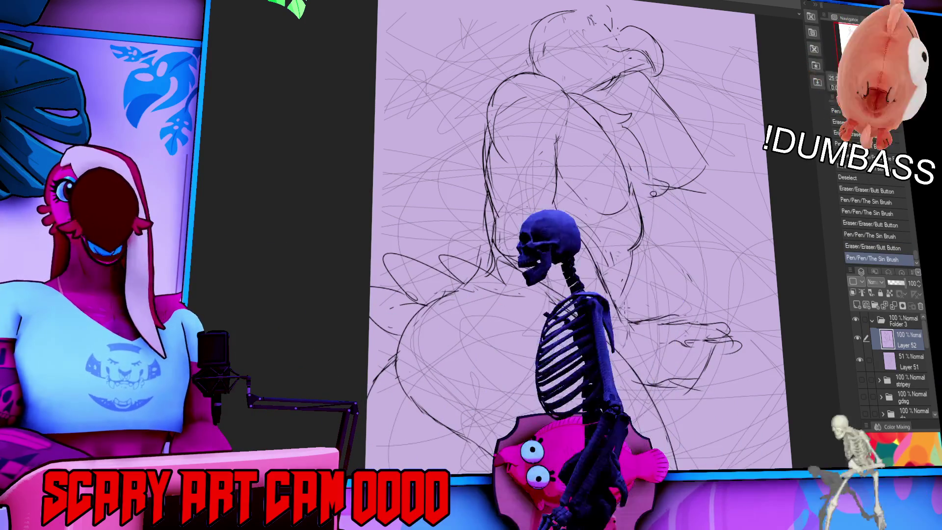
left_click_drag(611, 255, 619, 294)
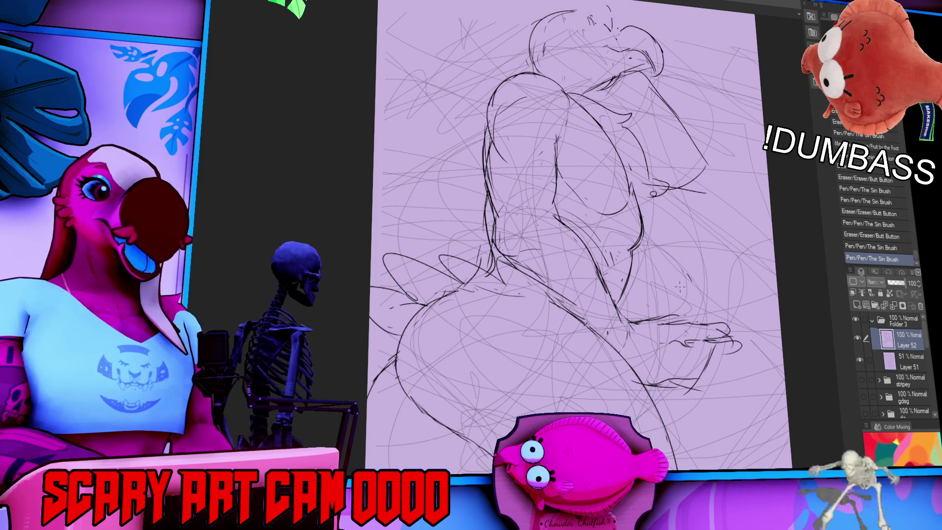
left_click_drag(637, 250, 647, 257)
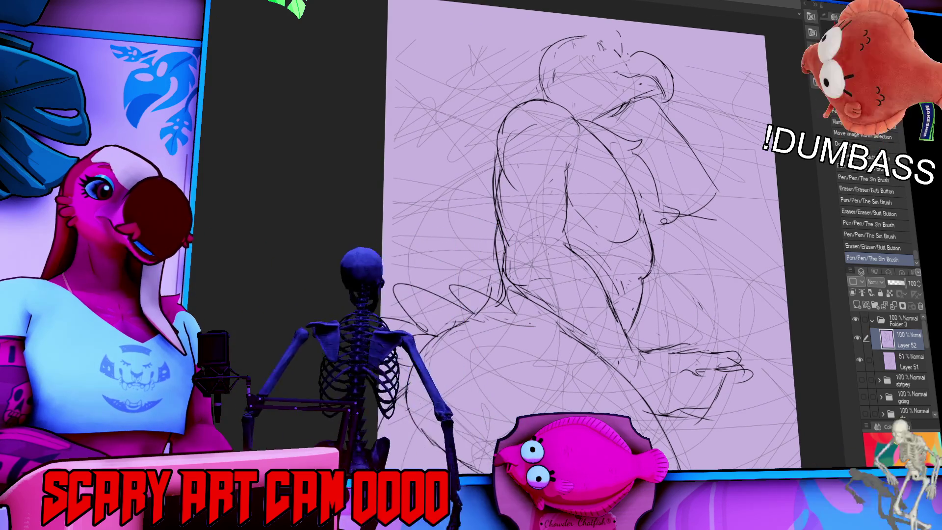
key("ctrl+z")
Step: Add the head outline strokes and clean up stray lines around the head
left_click_drag(661, 285, 716, 299)
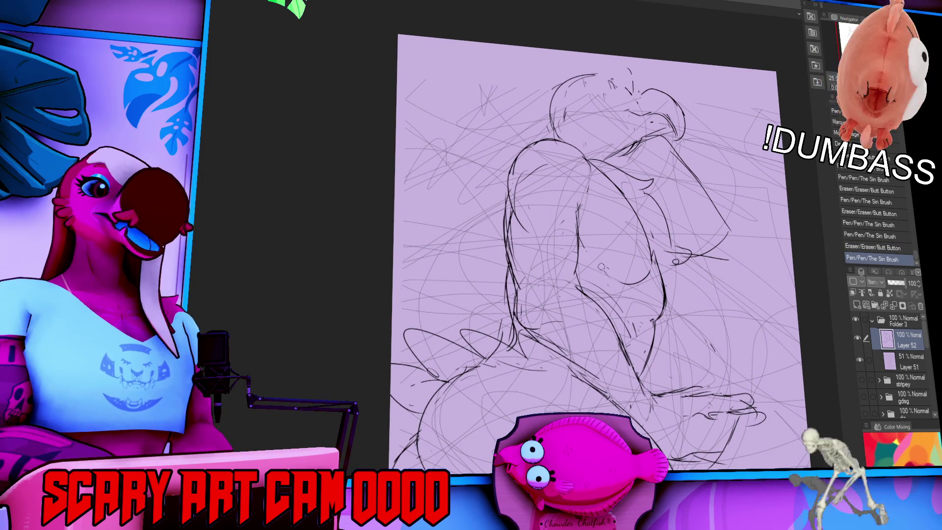
key("ctrl+y")
left_click_drag(630, 212, 627, 254)
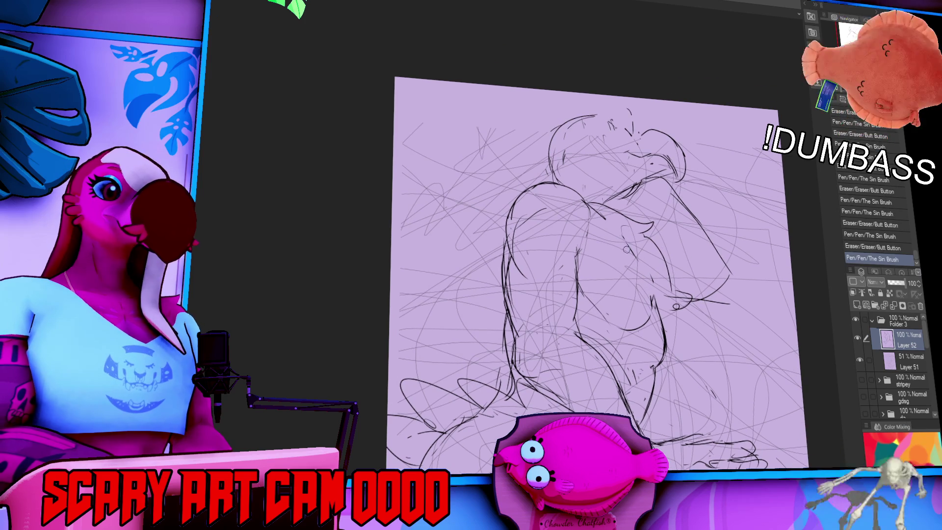
key("ctrl+y")
left_click_drag(661, 171, 670, 214)
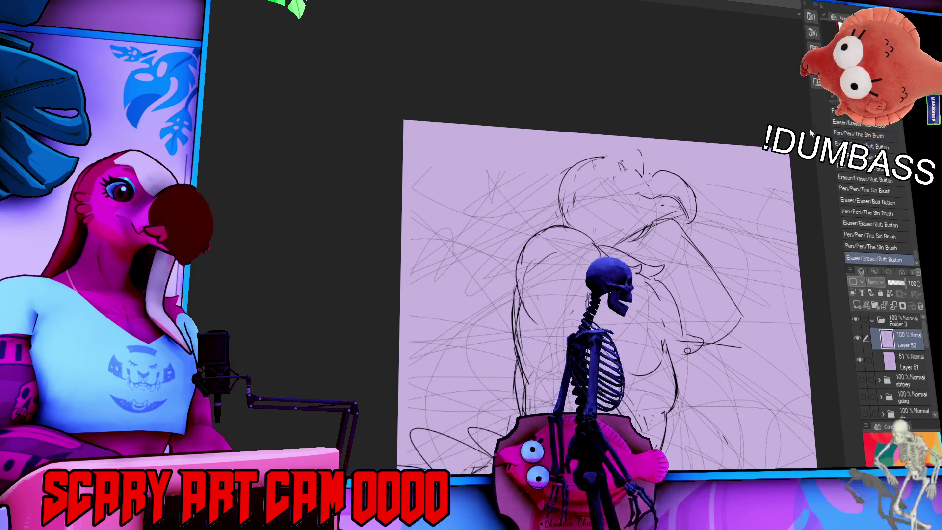
left_click_drag(623, 176, 620, 180)
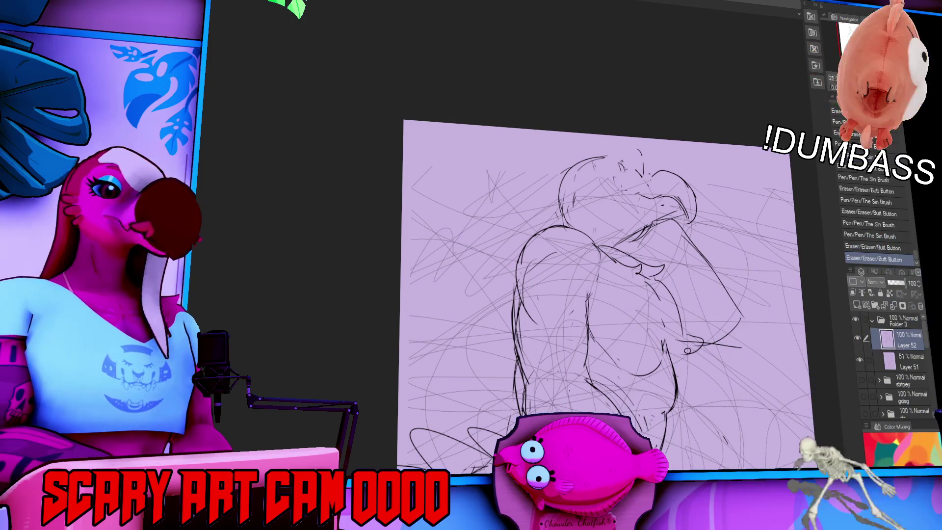
left_click_drag(584, 219, 593, 242)
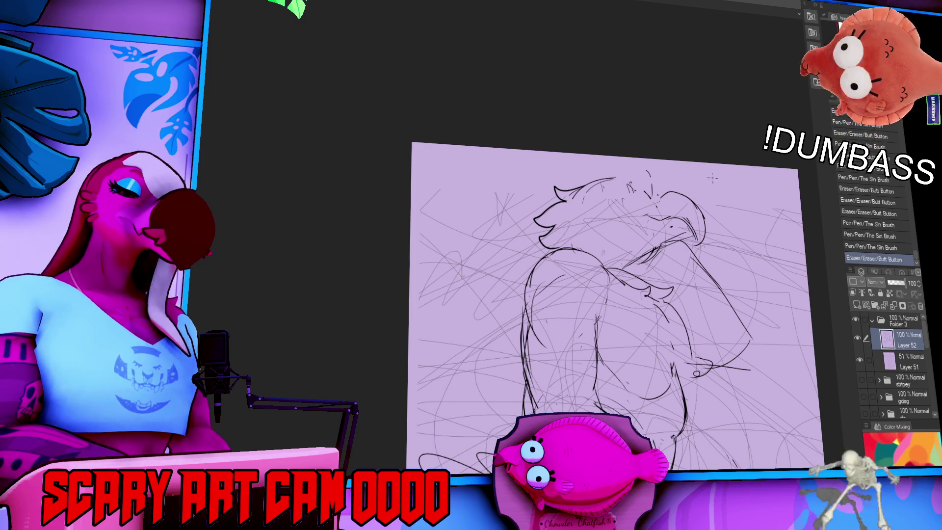
Step: Draw the feathered line across the head top and sketch the eagle's eye
left_click_drag(594, 180, 662, 174)
mouse_move(647, 169)
left_mouse_down()
mouse_move(648, 193)
mouse_move(623, 192)
left_mouse_up()
left_click_drag(613, 192, 632, 196)
left_click_drag(618, 196, 630, 197)
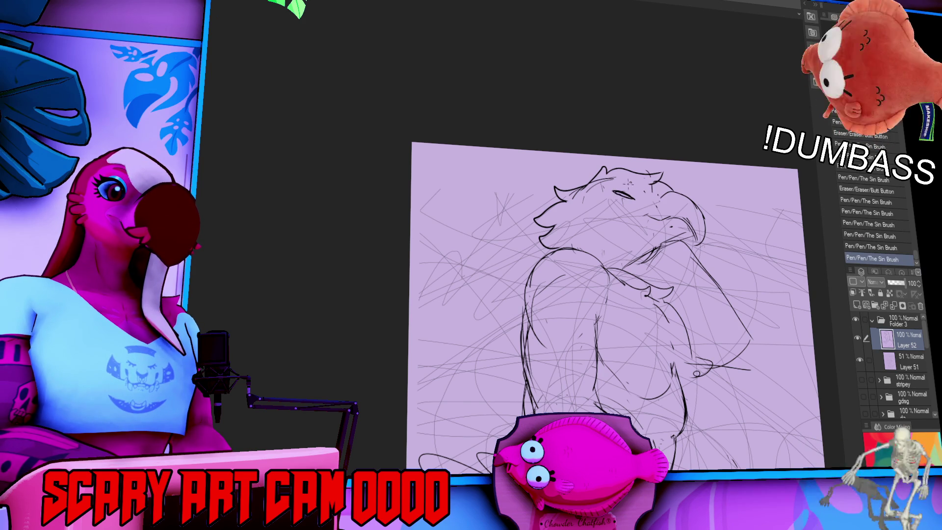
left_click_drag(704, 210, 712, 205)
key("ctrl+z")
mouse_move(614, 191)
left_mouse_down()
mouse_move(643, 196)
mouse_move(624, 191)
left_mouse_up()
key("ctrl+z")
key("ctrl+z")
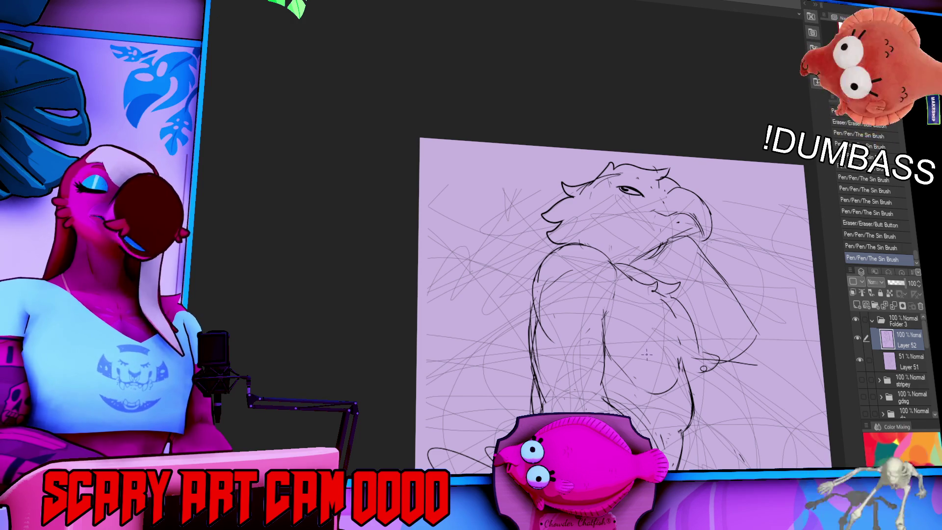
Step: Draw and touch up the dark line across the hooked beak
left_click_drag(640, 337, 652, 343)
mouse_move(656, 206)
left_mouse_down()
mouse_move(671, 215)
mouse_move(662, 216)
mouse_move(706, 219)
mouse_move(711, 235)
mouse_move(707, 218)
left_mouse_up()
left_click_drag(772, 205, 763, 197)
mouse_move(691, 210)
left_mouse_down()
mouse_move(728, 240)
mouse_move(729, 230)
left_mouse_up()
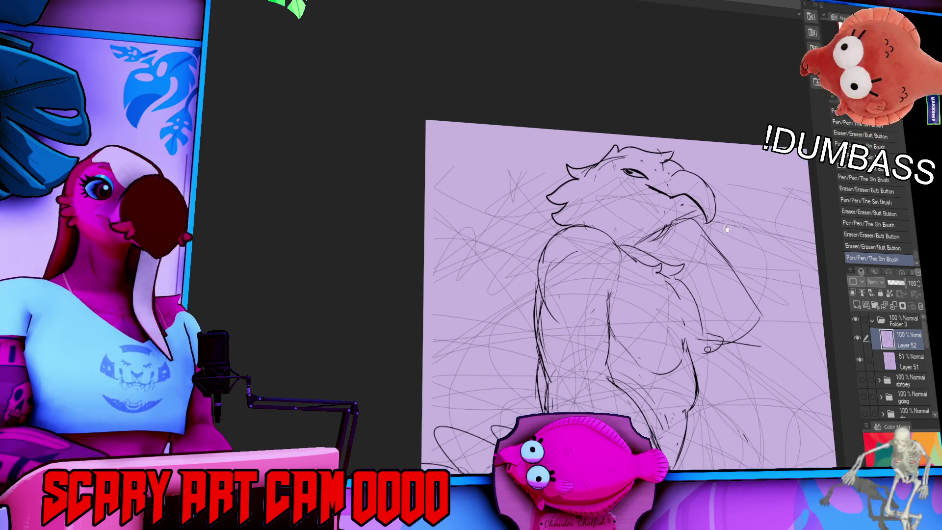
mouse_move(687, 208)
left_mouse_down()
mouse_move(699, 212)
mouse_move(696, 221)
mouse_move(708, 219)
left_mouse_up()
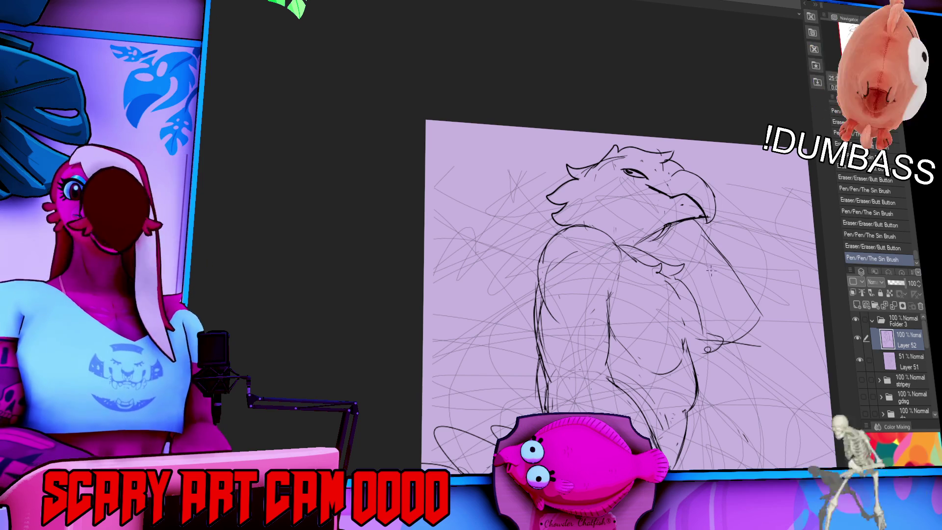
left_click_drag(761, 277, 757, 257)
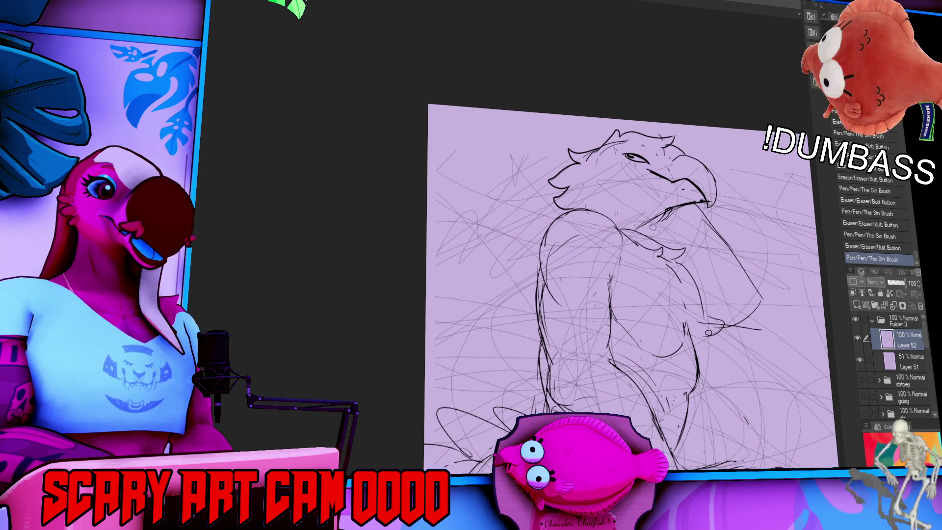
Step: Draw the line beneath the beak and clean up strokes near the chin
key("ctrl+z")
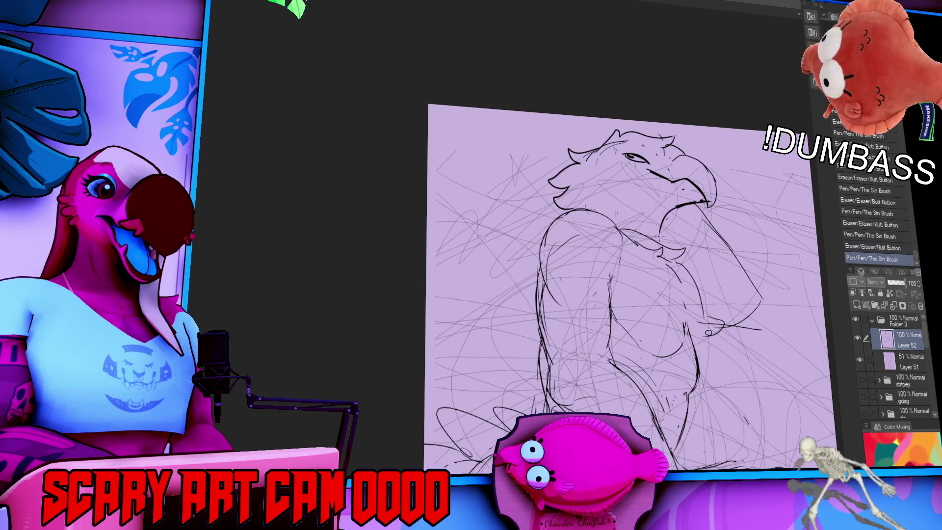
key("ctrl+y")
mouse_move(674, 205)
left_mouse_down()
mouse_move(662, 235)
mouse_move(664, 211)
mouse_move(630, 215)
left_mouse_up()
left_click_drag(721, 231, 760, 294)
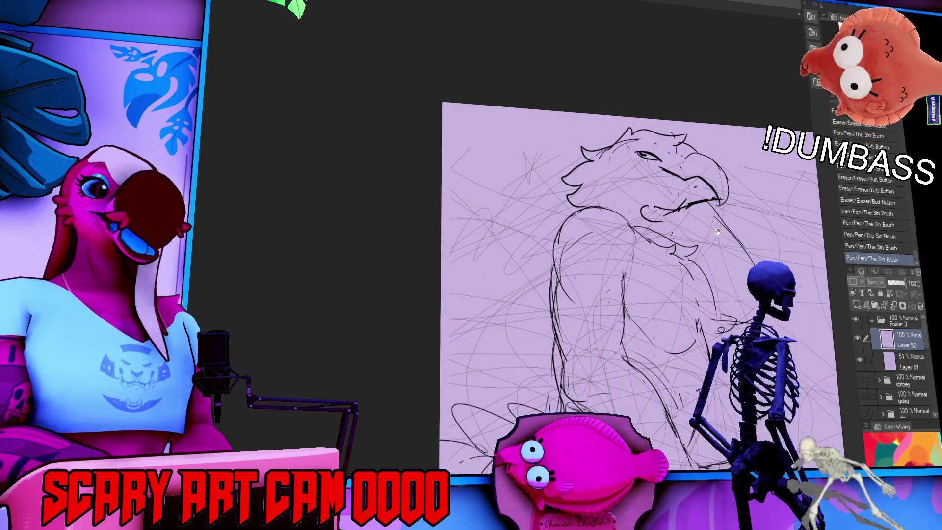
mouse_move(660, 210)
left_mouse_down()
mouse_move(648, 213)
mouse_move(673, 214)
mouse_move(650, 220)
left_mouse_up()
Step: Lasso and delete the old chin strokes, then try new strokes at the chin
key("ctrl+z")
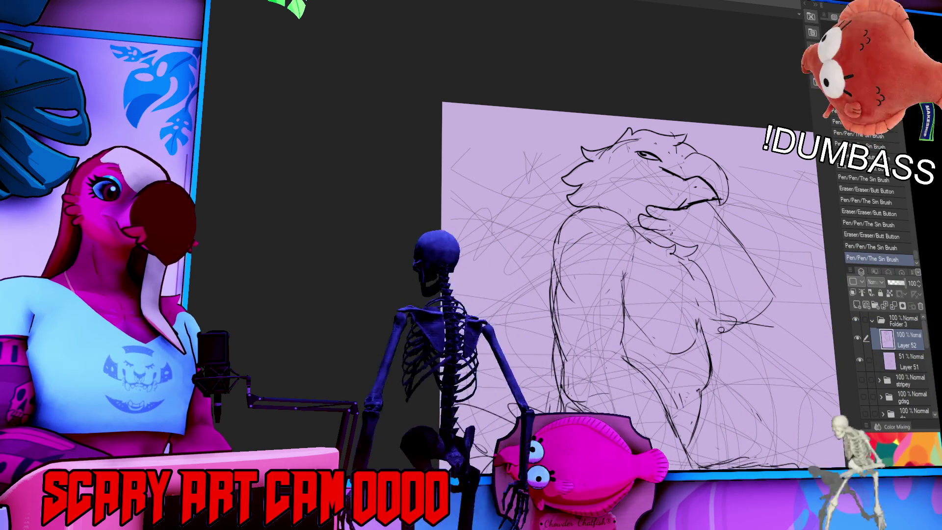
left_click_drag(643, 216, 652, 221)
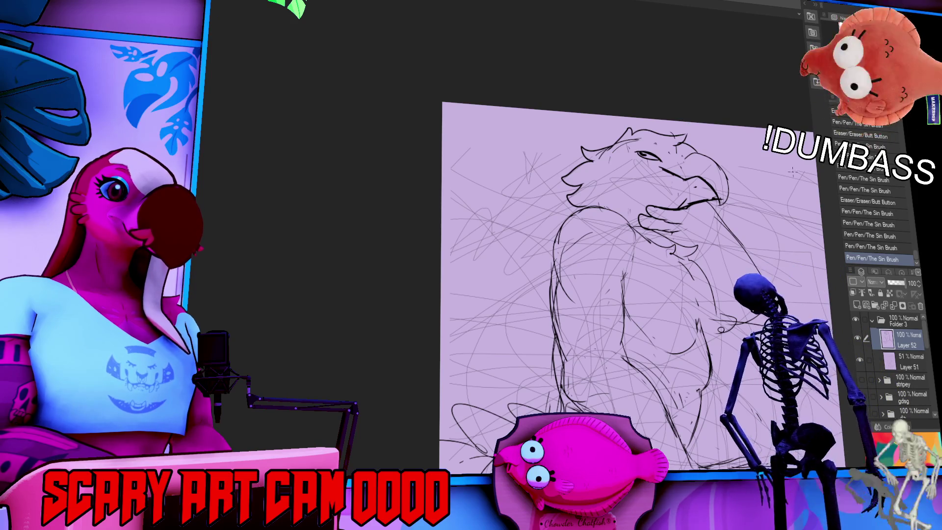
mouse_move(682, 208)
left_mouse_down()
mouse_move(691, 222)
mouse_move(667, 236)
left_mouse_up()
key("Delete")
key("ctrl+d")
left_click_drag(677, 245, 697, 253)
left_click_drag(667, 218, 679, 231)
left_click_drag(670, 223, 682, 235)
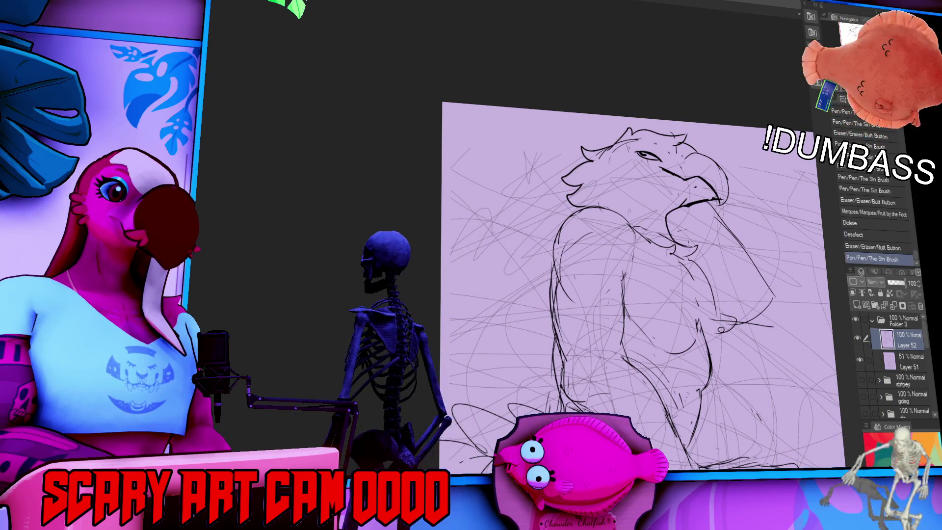
key("ctrl+z")
key("ctrl+z")
key("ctrl+z")
key("ctrl+z")
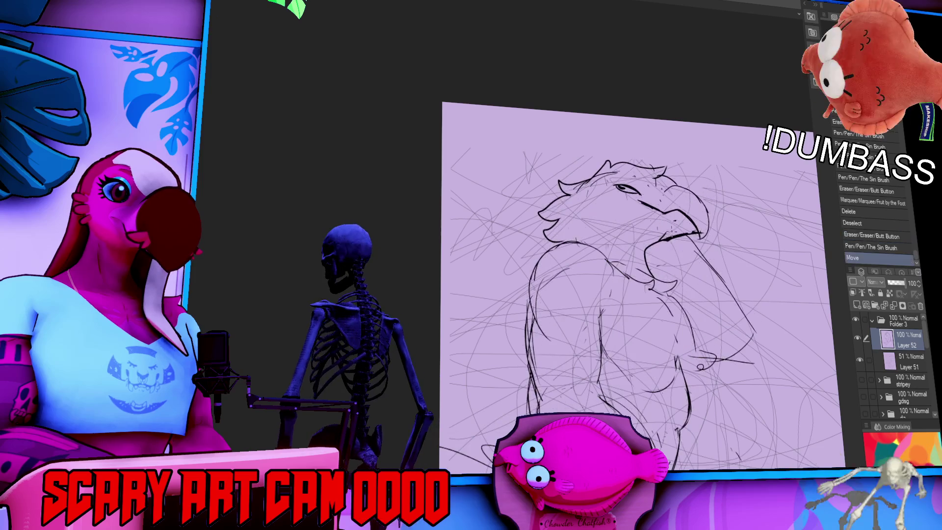
Step: Draw the fist under the beak and erase stray marks around it
mouse_move(679, 207)
left_mouse_down()
mouse_move(690, 245)
mouse_move(707, 199)
left_mouse_up()
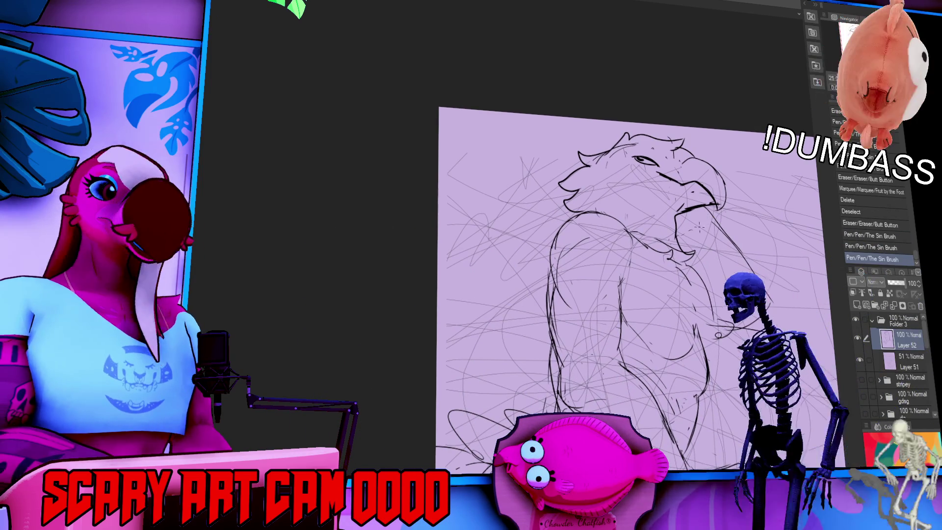
left_click_drag(695, 229, 709, 258)
key("ctrl+z")
key("ctrl+z")
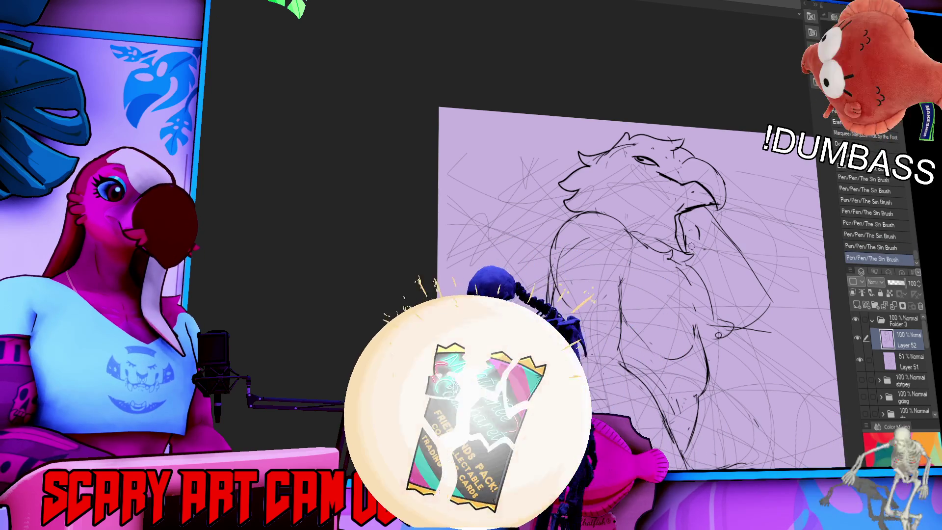
left_click_drag(695, 223, 709, 252)
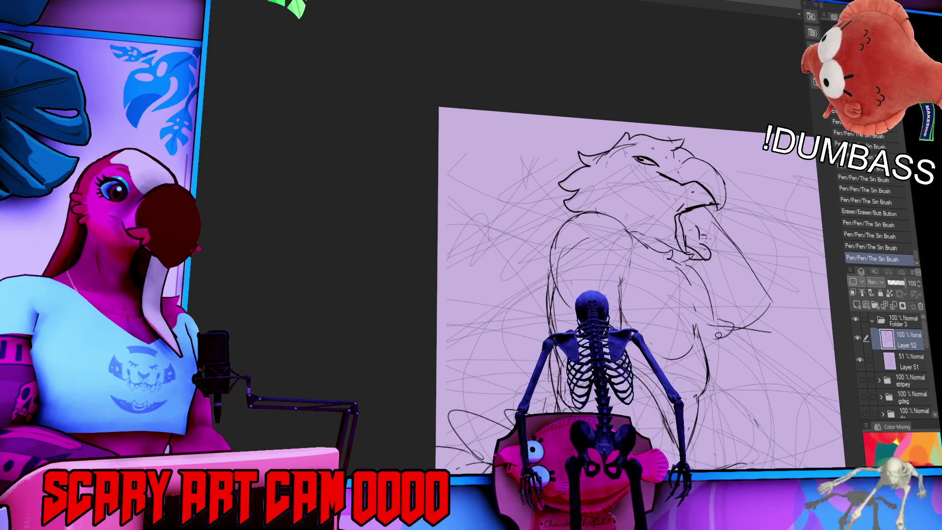
left_click_drag(706, 208, 744, 243)
mouse_move(709, 216)
left_mouse_down()
mouse_move(724, 238)
mouse_move(676, 247)
left_mouse_up()
scroll(677, 247, "up", 2)
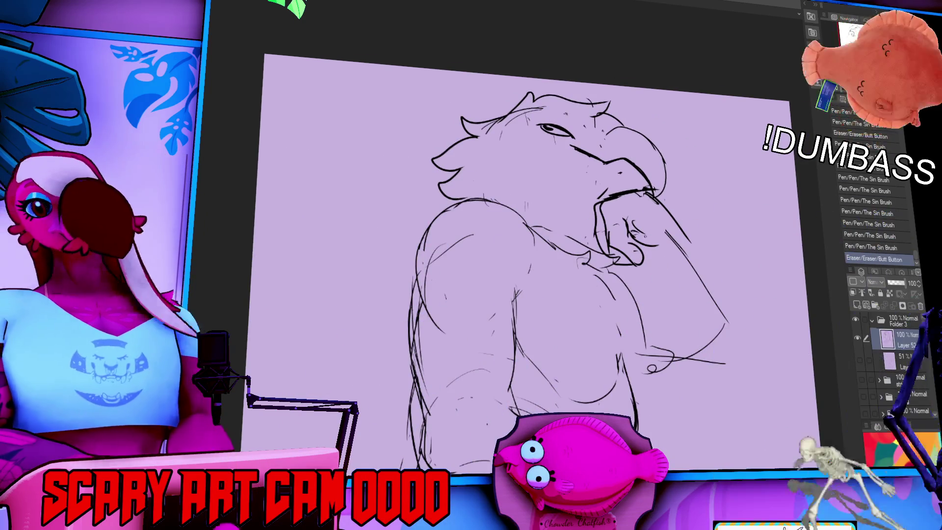
Step: Redraw the fist lines and a longer arm contour below it
left_click_drag(676, 247, 651, 237)
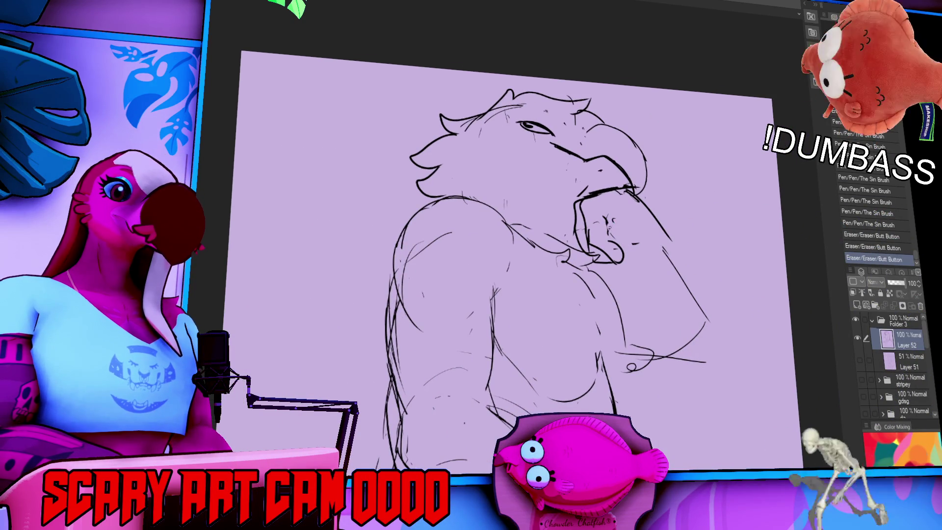
left_click_drag(600, 222, 619, 257)
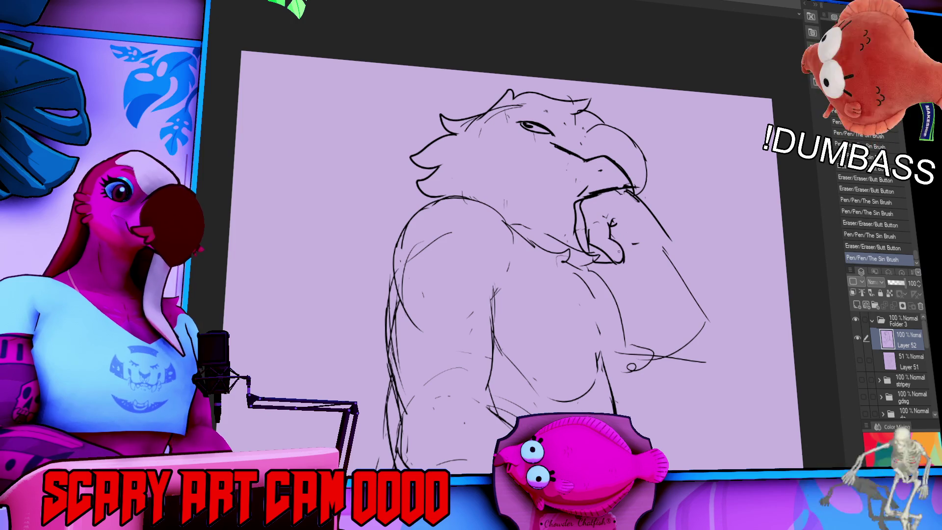
left_click_drag(610, 223, 646, 249)
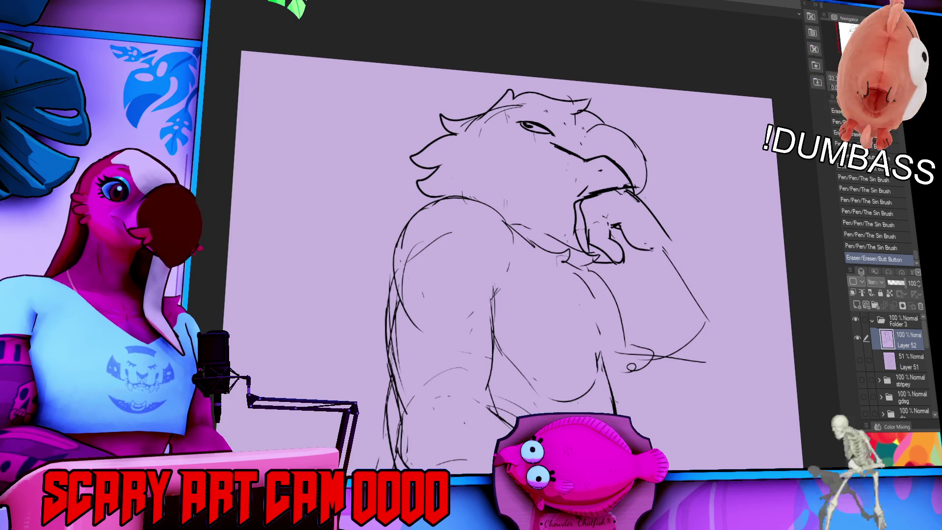
key("ctrl+z")
mouse_move(634, 192)
left_mouse_down()
mouse_move(672, 240)
mouse_move(658, 292)
mouse_move(705, 323)
left_mouse_up()
key("ctrl+z")
key("ctrl+z")
mouse_move(651, 248)
left_mouse_down()
mouse_move(659, 293)
mouse_move(702, 275)
mouse_move(727, 332)
left_mouse_up()
Step: Erase the old inner arm strokes and extend the arm contour downward
mouse_move(678, 255)
left_mouse_down()
mouse_move(730, 338)
mouse_move(687, 289)
left_mouse_up()
left_click_drag(667, 249, 673, 269)
left_click_drag(701, 335, 676, 347)
left_click_drag(697, 294, 735, 366)
left_click_drag(677, 385, 617, 379)
key("ctrl+z")
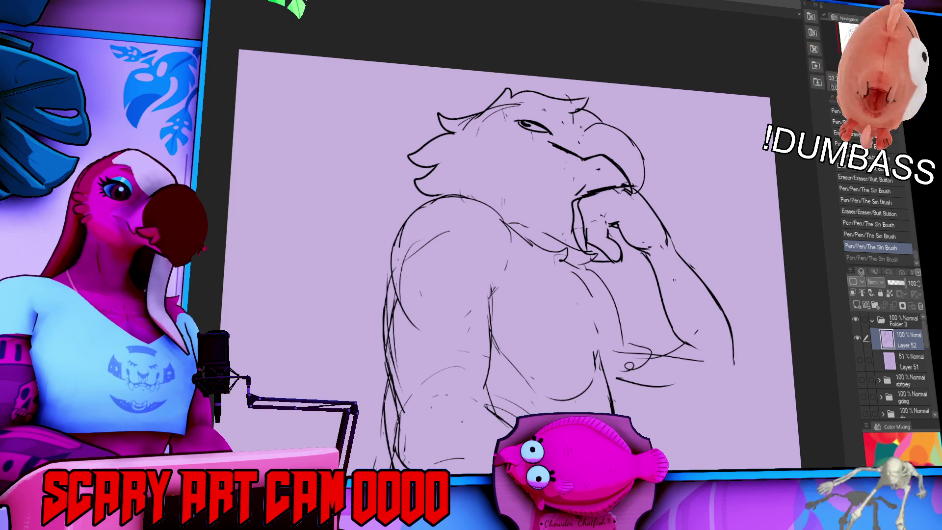
Step: Lasso the hand and shift it slightly down and right with Ctrl+T
mouse_move(646, 292)
left_mouse_down()
mouse_move(642, 256)
mouse_move(619, 268)
left_mouse_up()
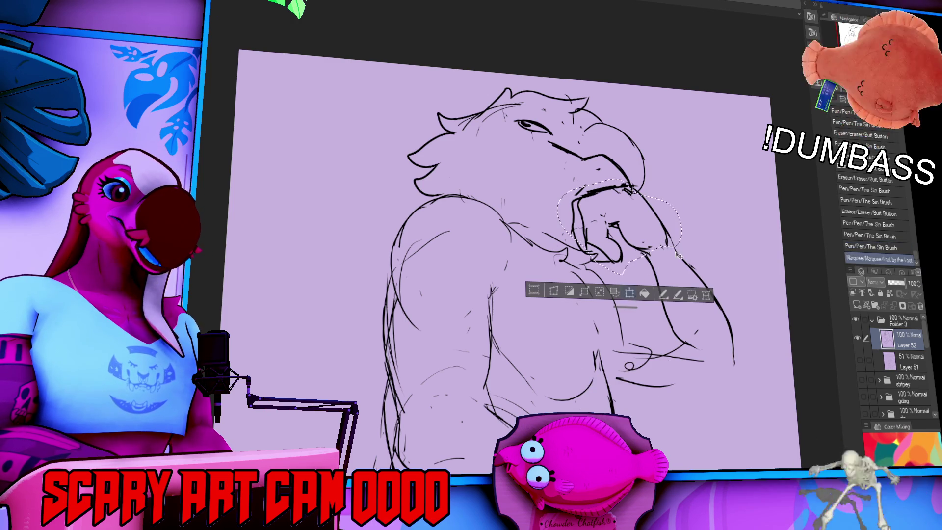
key("ctrl+t")
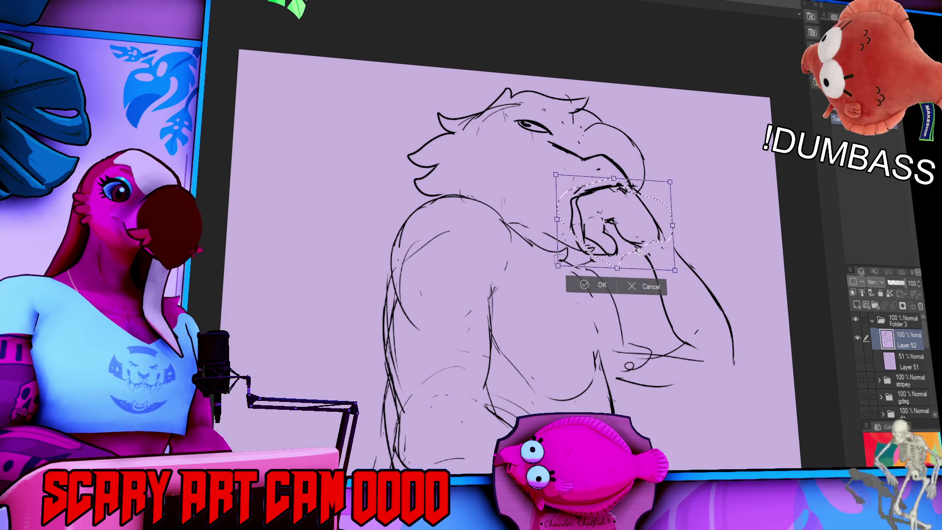
left_click_drag(600, 244, 604, 247)
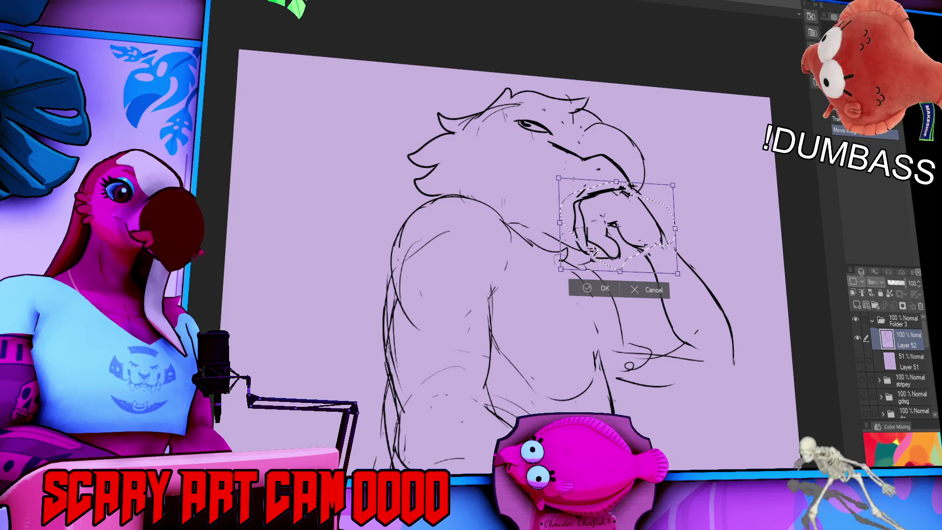
key("Return")
key("ctrl+d")
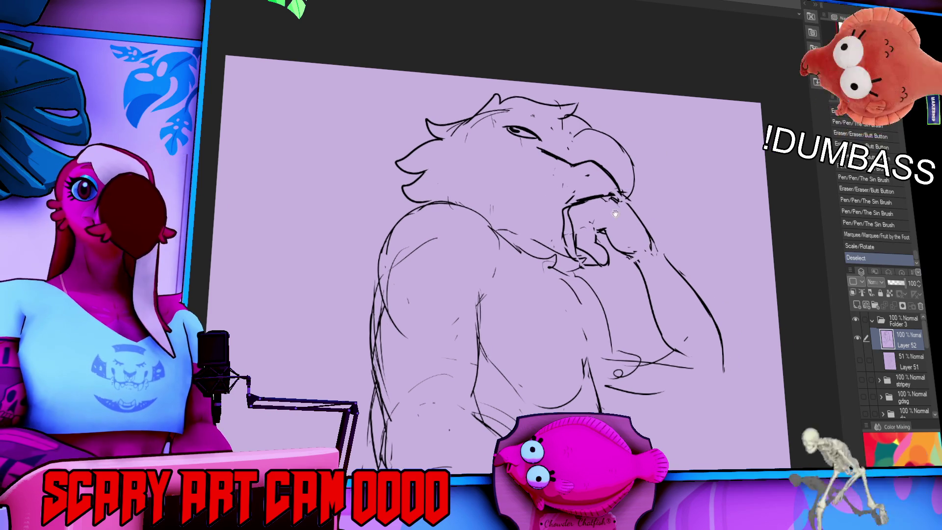
mouse_move(565, 199)
left_mouse_down()
mouse_move(563, 237)
mouse_move(574, 259)
mouse_move(587, 260)
left_mouse_up()
Step: Refine the hand's outline near the beak and erase a stray mark
left_click_drag(581, 259, 593, 267)
left_click_drag(581, 248, 569, 241)
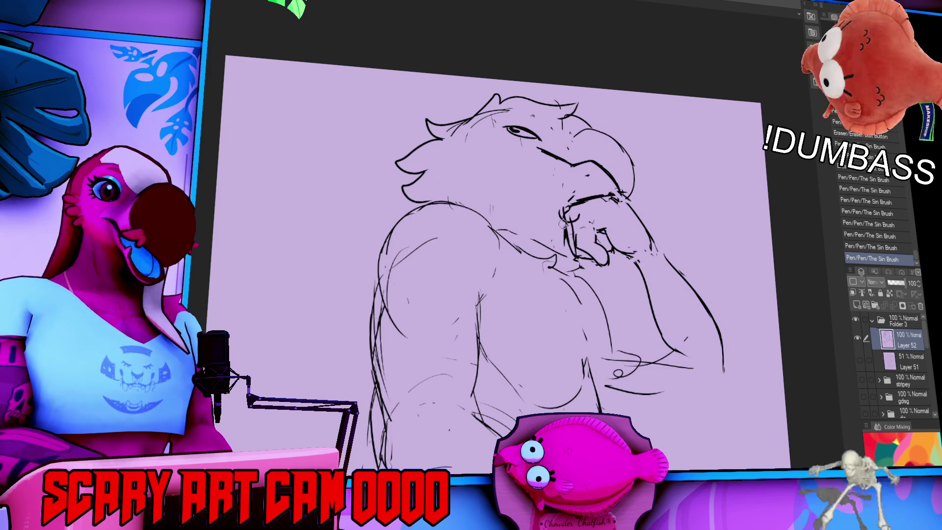
mouse_move(561, 216)
left_mouse_down()
mouse_move(581, 221)
mouse_move(578, 254)
left_mouse_up()
left_click_drag(573, 251, 570, 260)
left_click_drag(629, 291, 625, 291)
Step: Redraw the chest lines and rework the raised arm's outline
key("ctrl+z")
key("ctrl+z")
key("ctrl+z")
left_click_drag(603, 336, 611, 343)
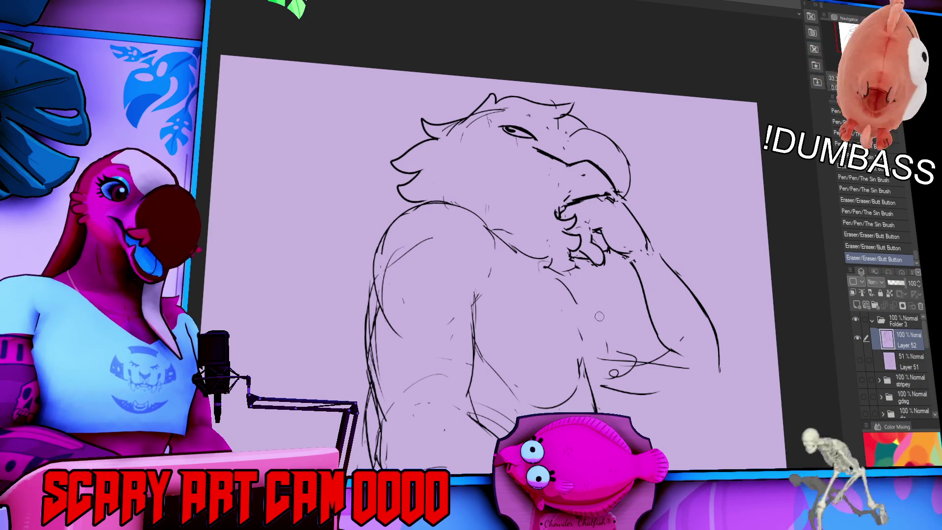
mouse_move(592, 285)
left_mouse_down()
mouse_move(604, 315)
mouse_move(609, 266)
mouse_move(633, 260)
mouse_move(648, 274)
left_mouse_up()
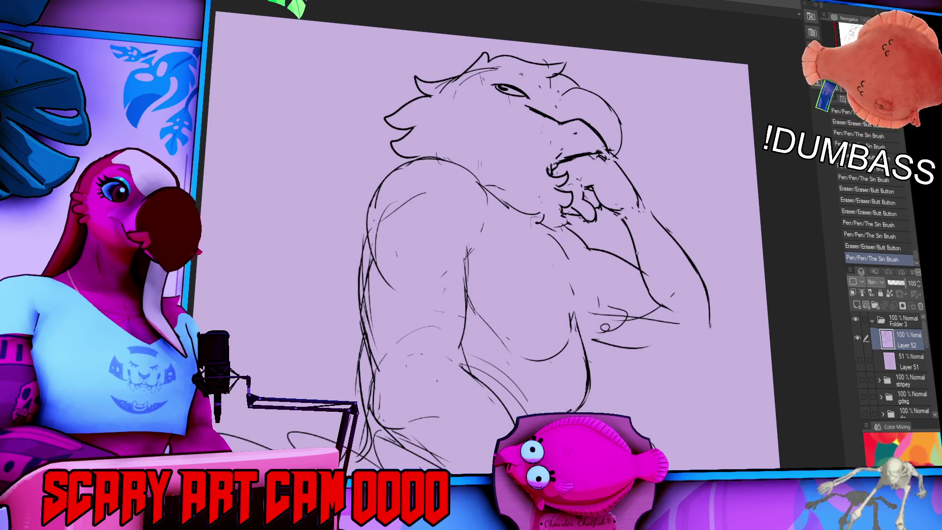
left_click_drag(623, 235, 663, 307)
mouse_move(633, 263)
left_mouse_down()
mouse_move(640, 288)
mouse_move(670, 309)
left_mouse_up()
left_click_drag(658, 216, 684, 244)
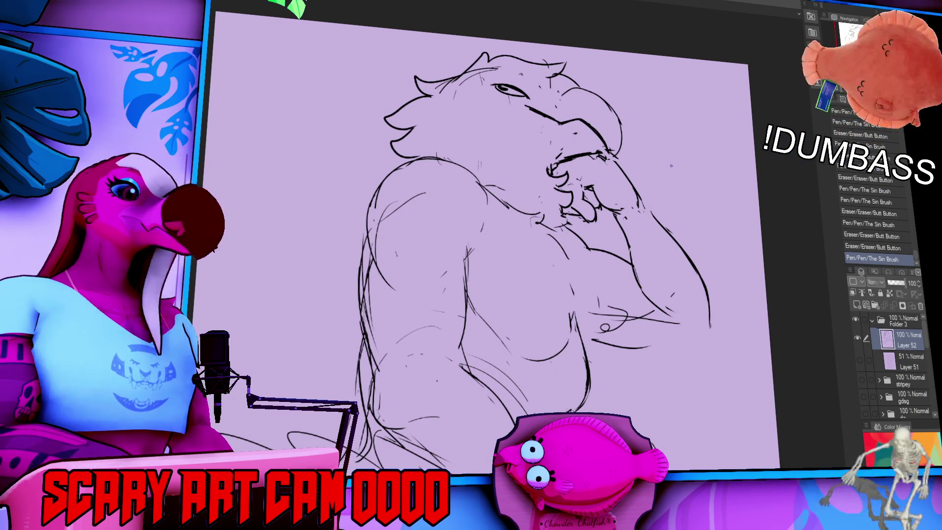
Step: Redraw the jaw line under the beak and add small marks around the eye
mouse_move(672, 166)
left_mouse_down()
mouse_move(718, 220)
mouse_move(733, 202)
left_mouse_up()
left_click_drag(559, 201, 658, 191)
key("ctrl+z")
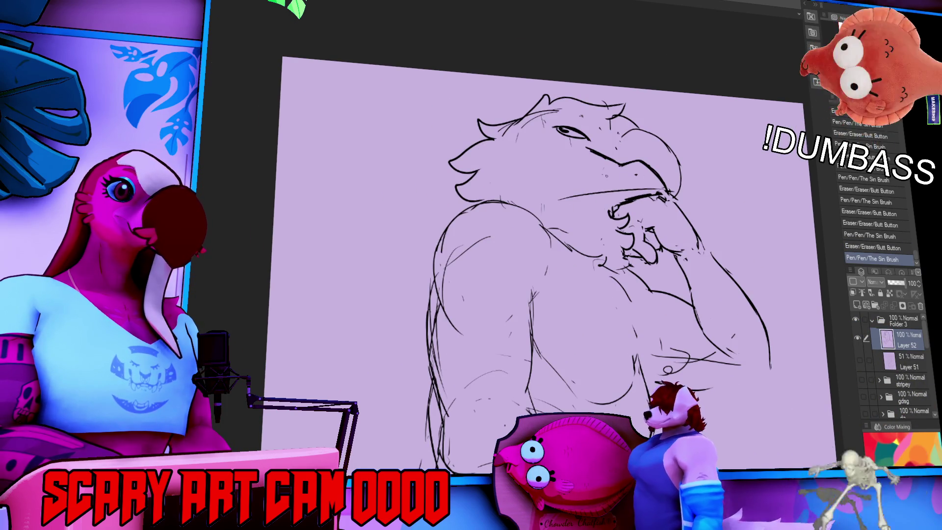
left_click_drag(637, 246, 704, 304)
left_click_drag(676, 187, 680, 193)
left_click_drag(677, 187, 645, 187)
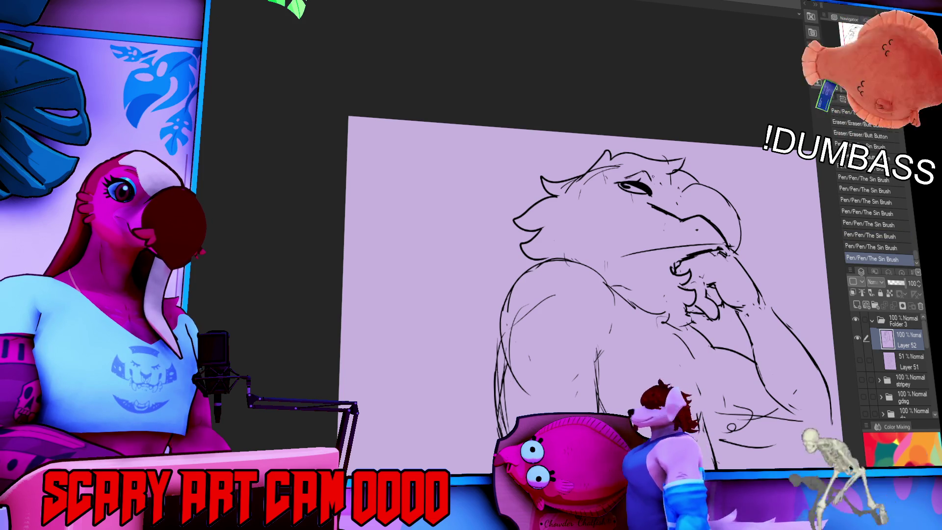
left_click_drag(642, 181, 652, 185)
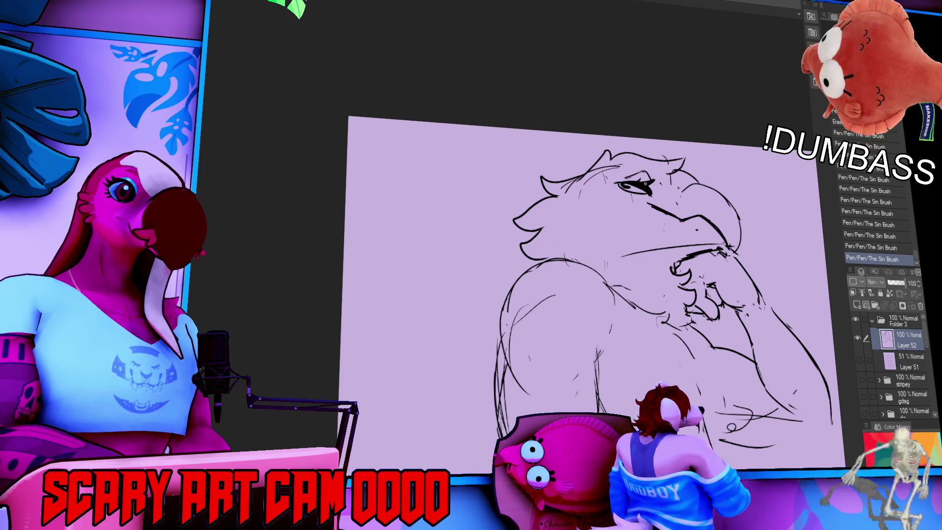
scroll(569, 287, "down", 1)
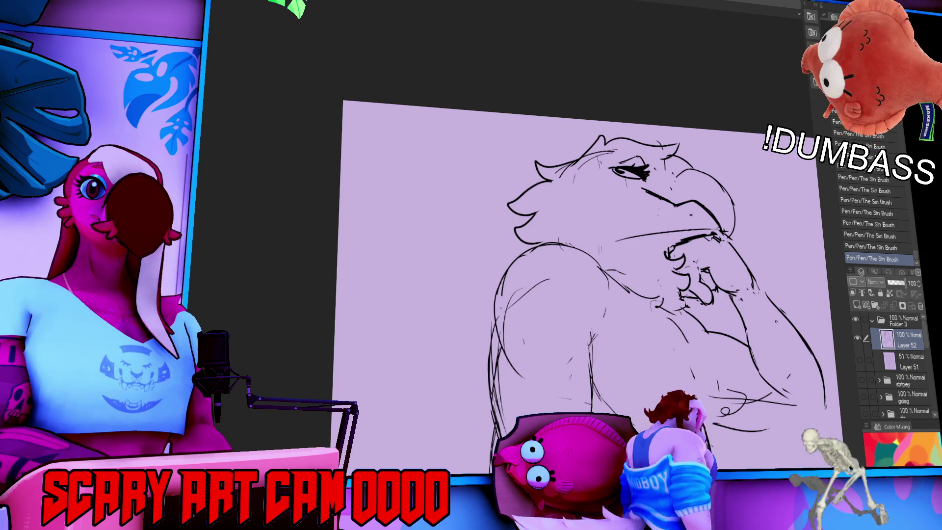
scroll(589, 245, "down", 3)
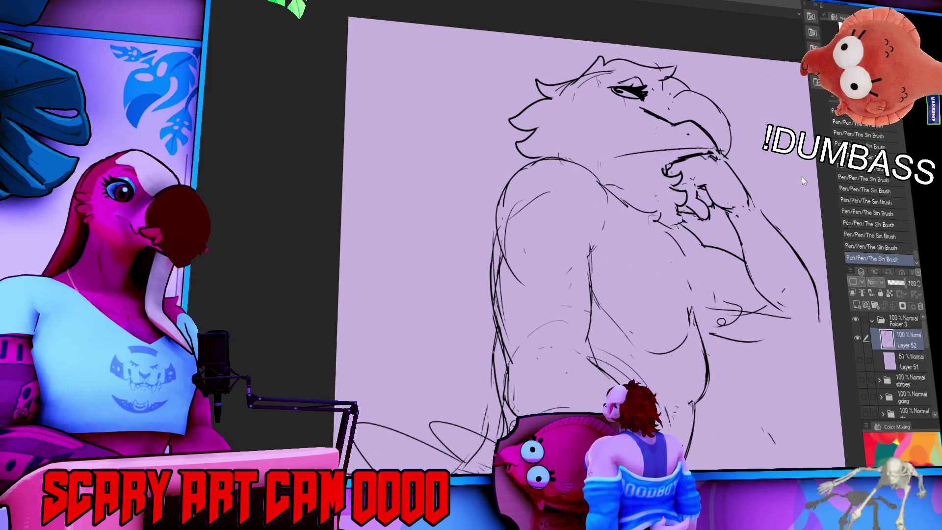
Step: Touch up the shoulder strokes and erase leftover lines across the chest and belly
left_click_drag(495, 192, 525, 167)
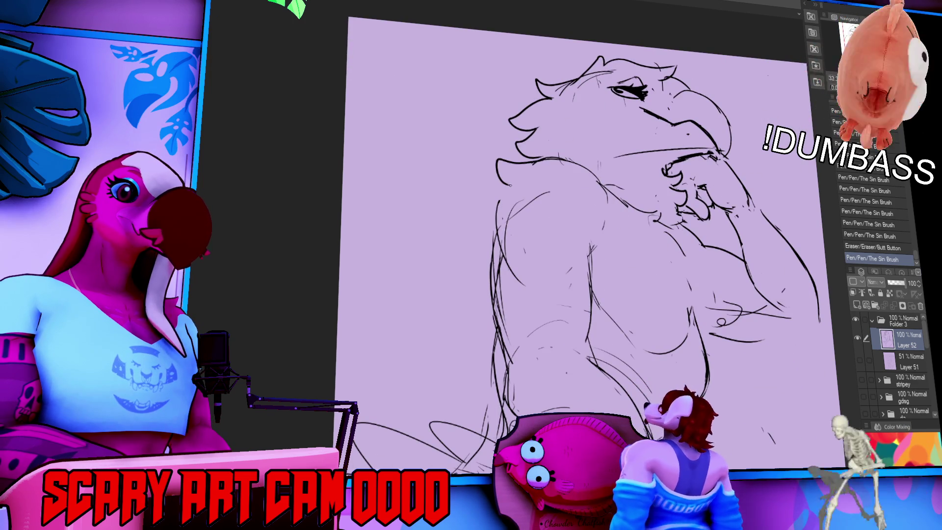
left_click_drag(493, 216, 485, 233)
left_click_drag(489, 220, 496, 230)
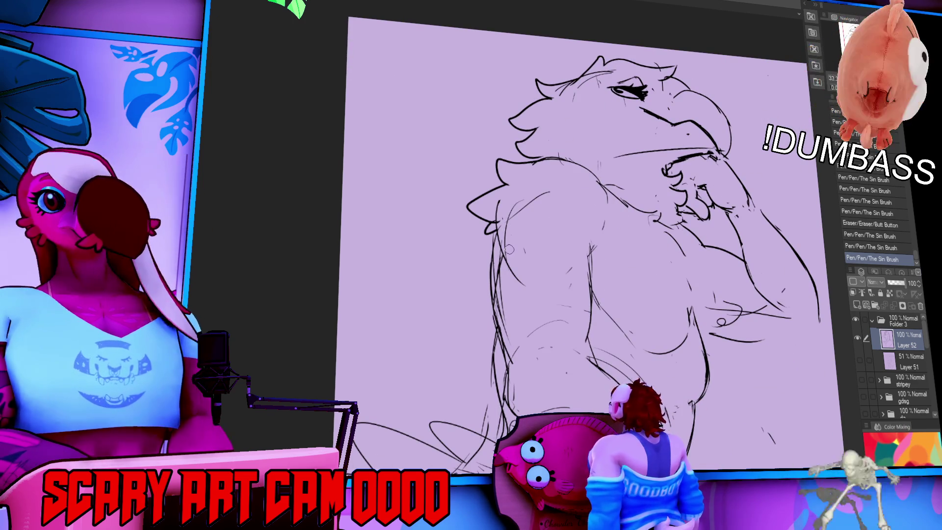
left_click_drag(508, 218, 513, 216)
left_click_drag(767, 219, 725, 169)
left_click_drag(633, 216, 673, 290)
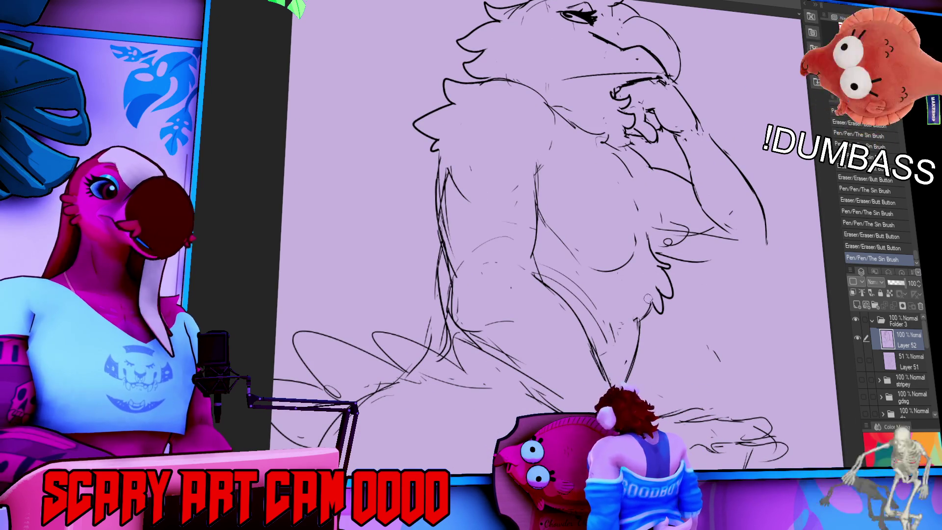
left_click(543, 270)
left_click_drag(557, 275, 536, 277)
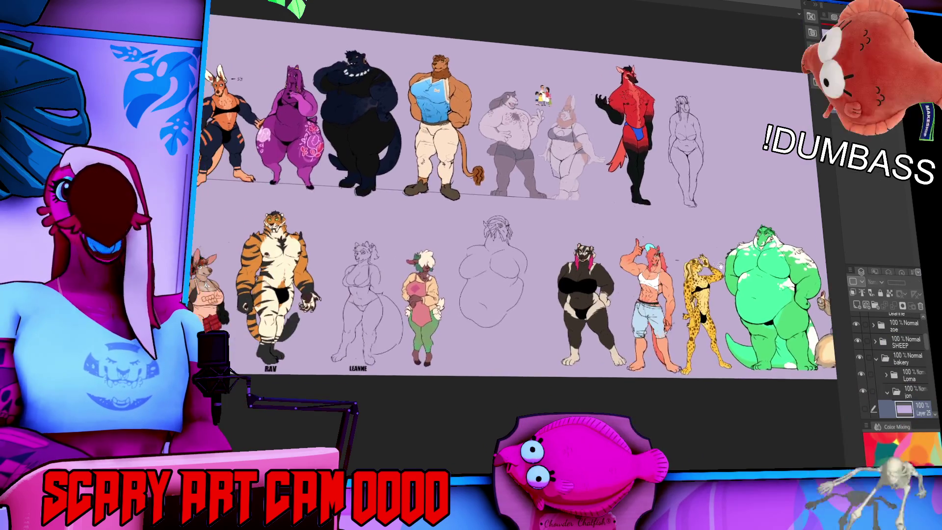
mouse_move(721, 264)
left_mouse_down()
mouse_move(764, 261)
mouse_move(744, 239)
left_mouse_up()
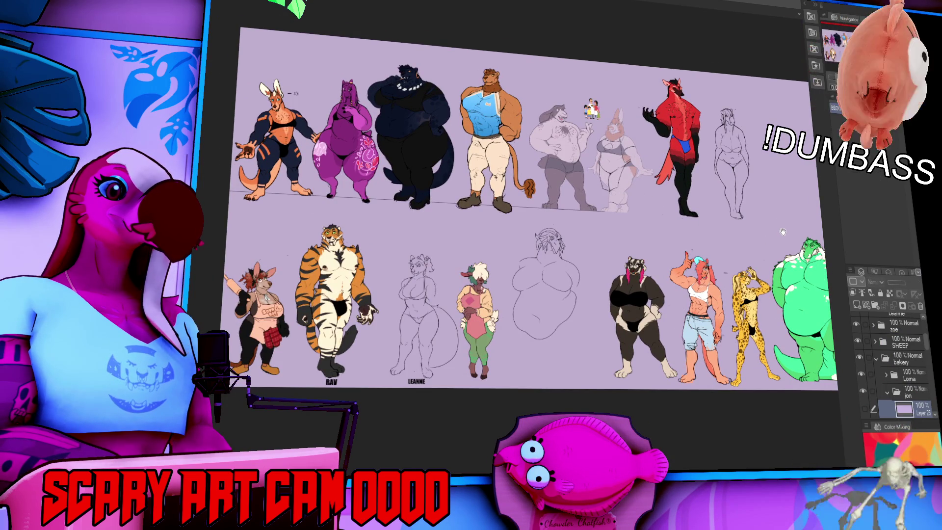
left_click_drag(781, 230, 673, 210)
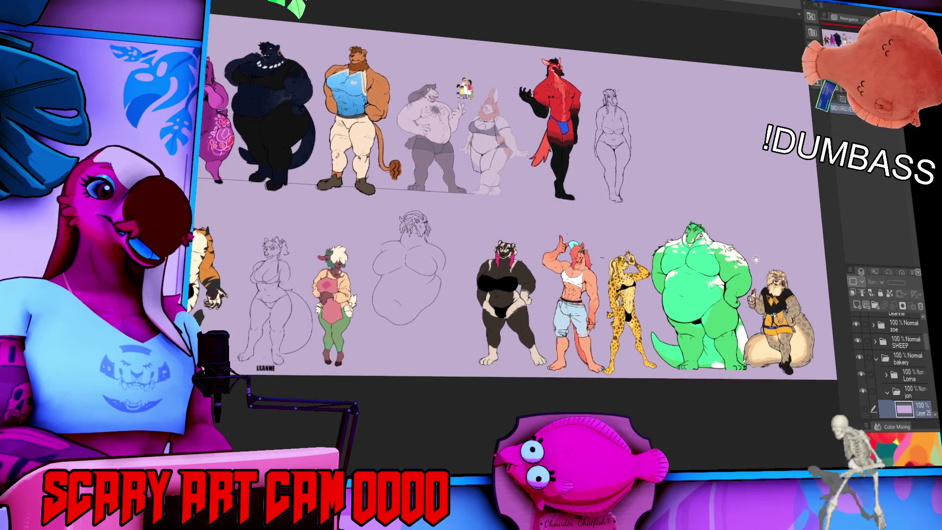
scroll(563, 268, "up", 5)
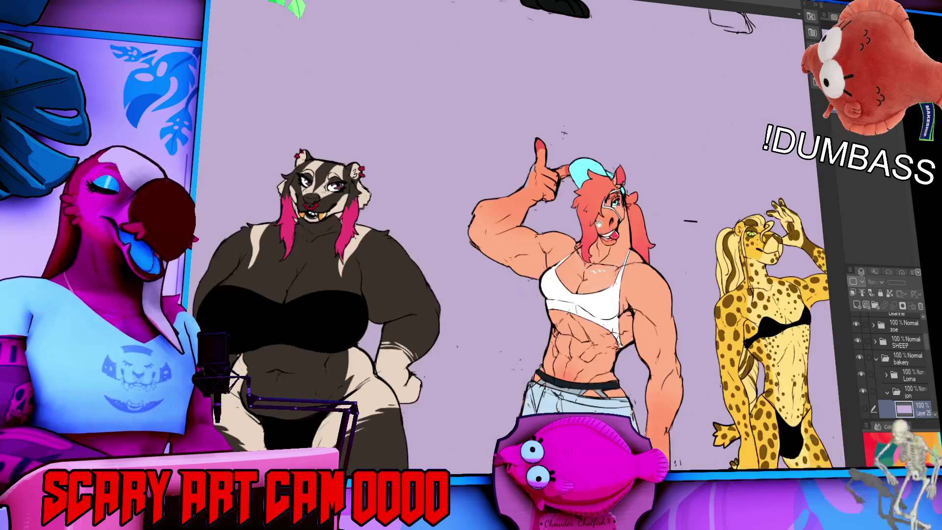
mouse_move(882, 407)
left_mouse_down()
mouse_move(798, 304)
mouse_move(636, 254)
mouse_move(544, 294)
mouse_move(511, 337)
left_mouse_up()
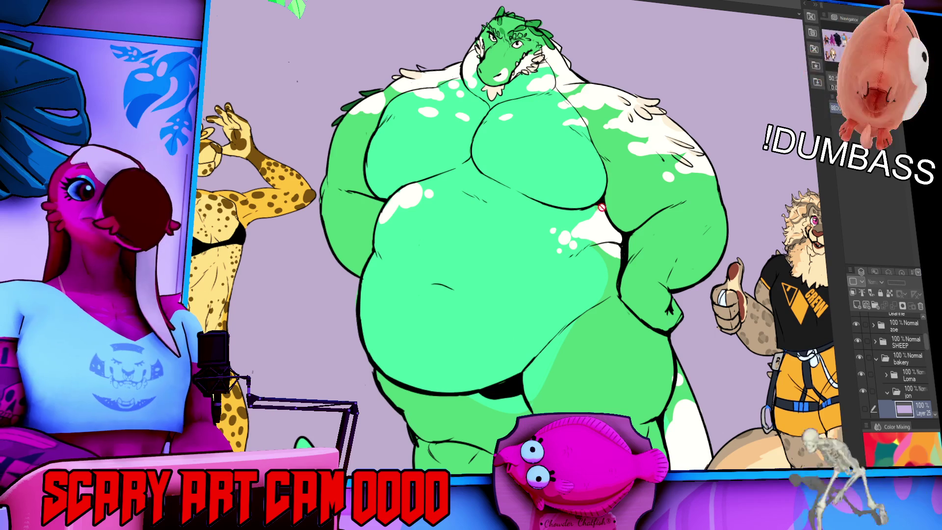
scroll(452, 228, "down", 1)
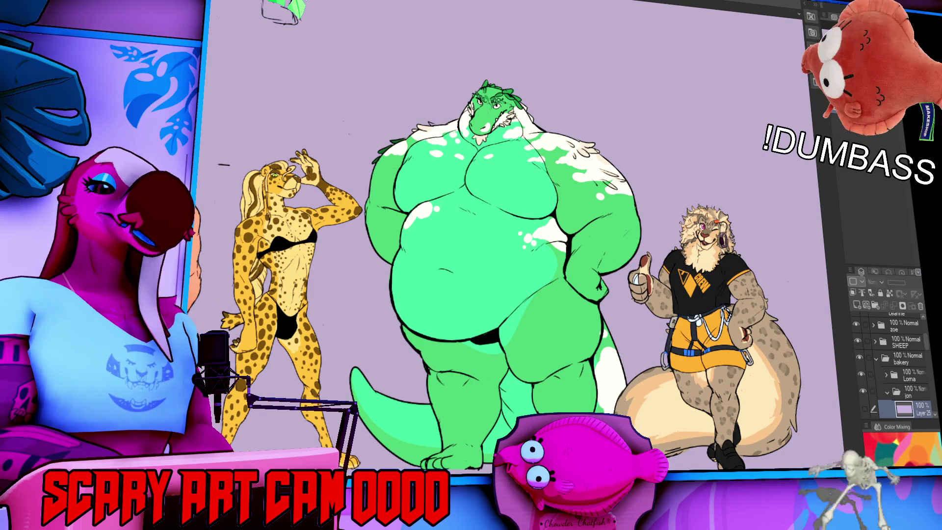
scroll(687, 183, "down", 1)
left_click_drag(587, 168, 780, 172)
left_click_drag(638, 91, 658, 131)
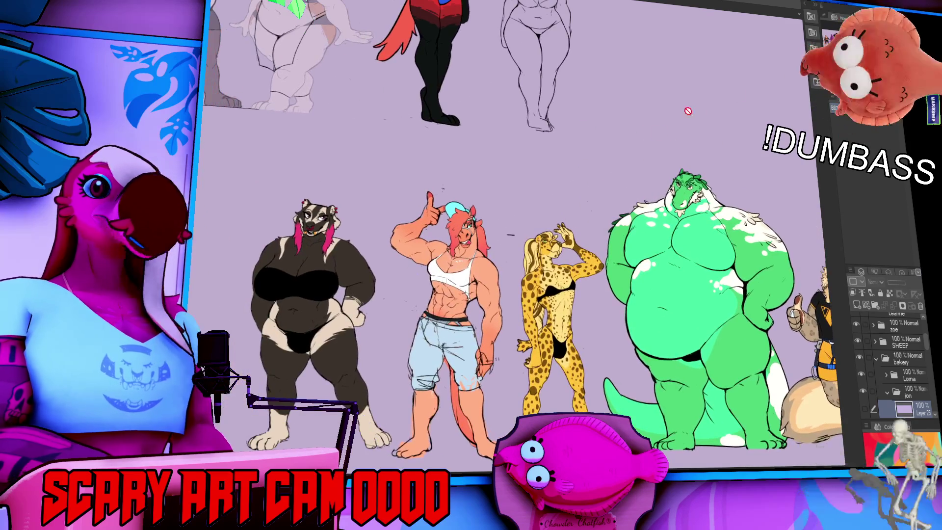
left_click_drag(710, 104, 788, 217)
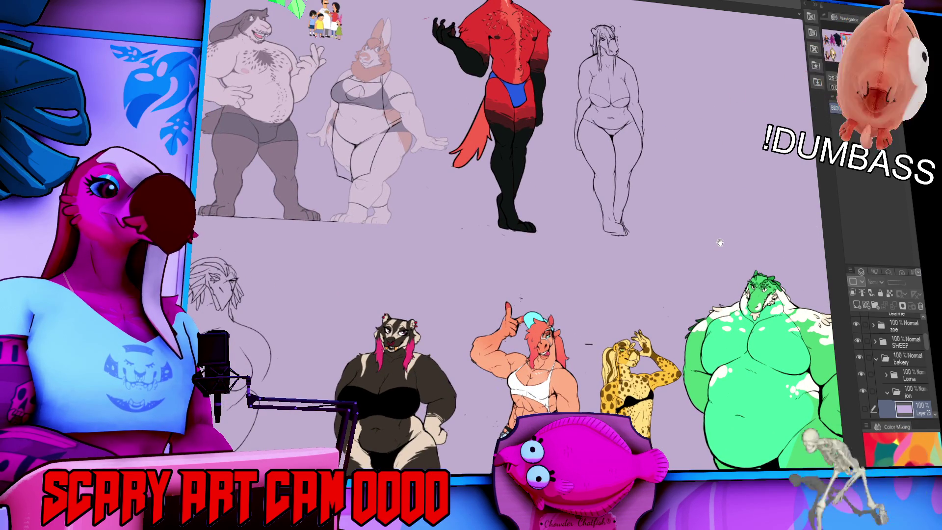
mouse_move(368, 326)
left_mouse_down()
mouse_move(740, 160)
mouse_move(701, 234)
left_mouse_up()
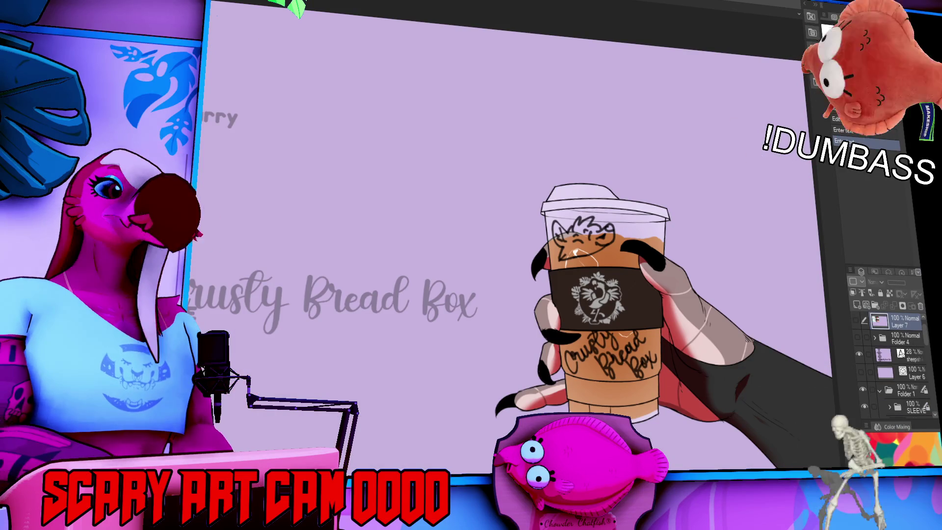
mouse_move(734, 154)
left_mouse_down()
mouse_move(711, 213)
mouse_move(702, 152)
mouse_move(711, 179)
mouse_move(573, 173)
left_mouse_up()
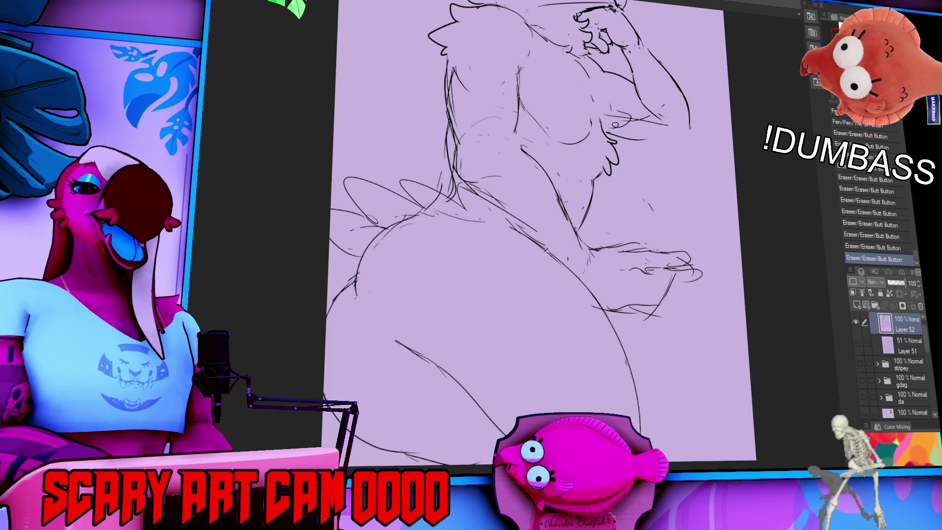
Step: Add short pen strokes to the body and belly, erasing a small part of the sketch
left_click_drag(719, 229, 727, 219)
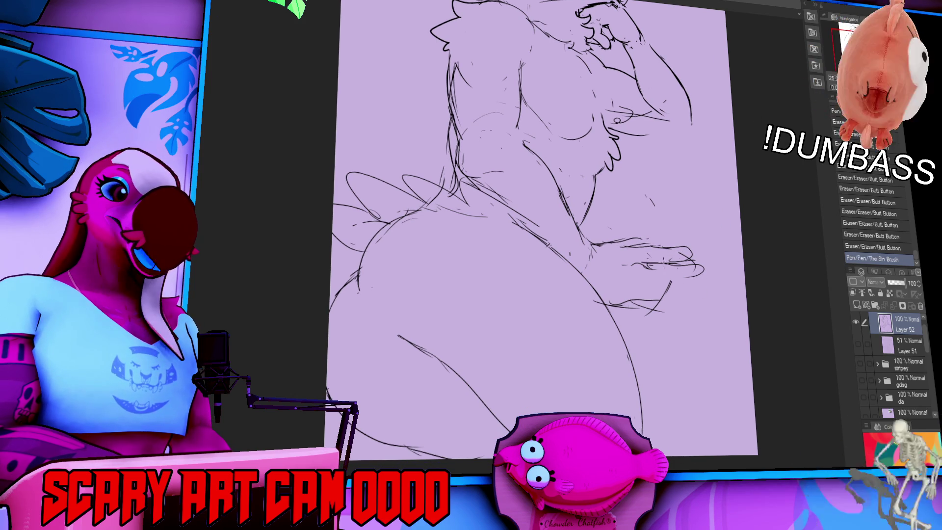
left_click_drag(629, 260, 653, 258)
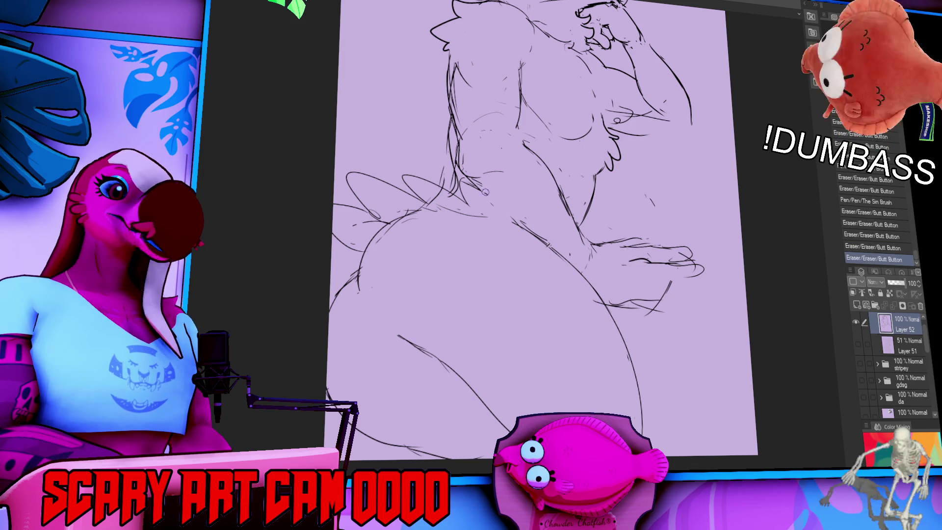
left_click_drag(469, 180, 525, 225)
key("ctrl+z")
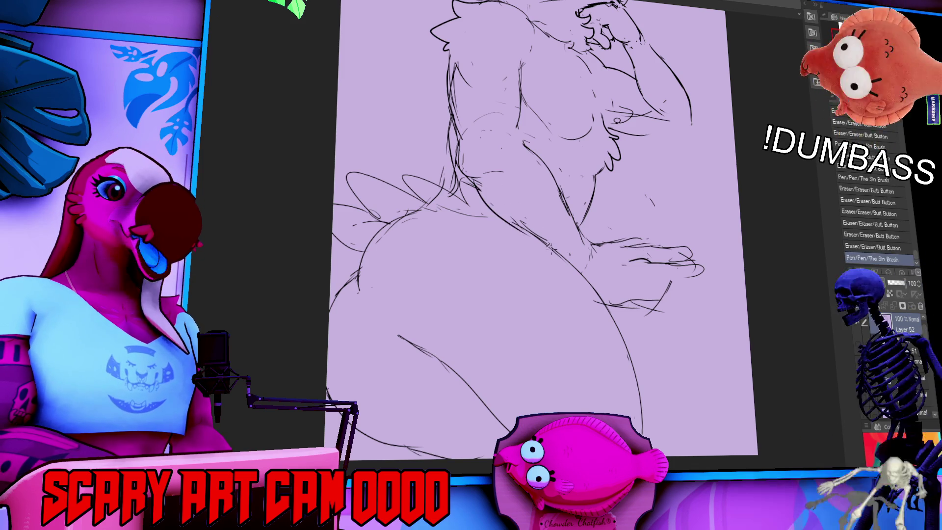
key("ctrl+y")
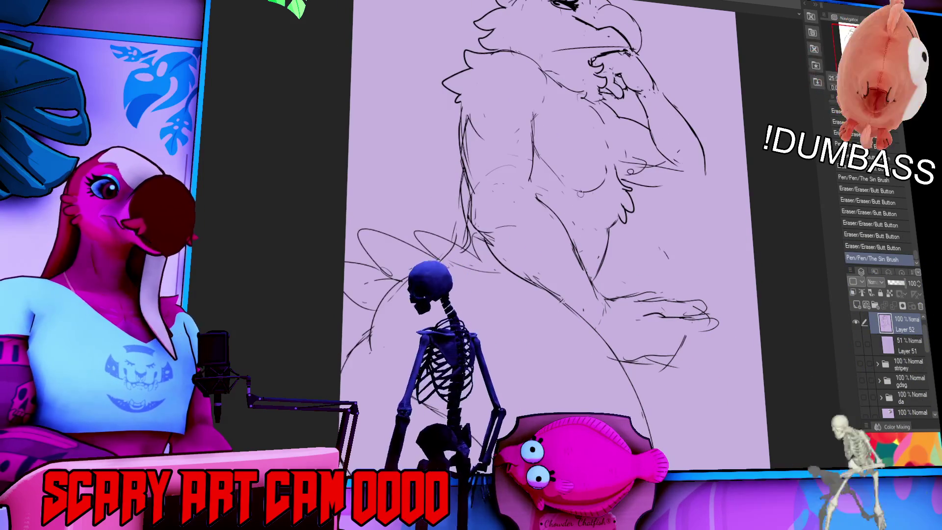
mouse_move(566, 214)
left_mouse_down()
mouse_move(506, 200)
mouse_move(568, 238)
mouse_move(579, 231)
mouse_move(543, 270)
left_mouse_up()
left_click_drag(623, 230, 639, 219)
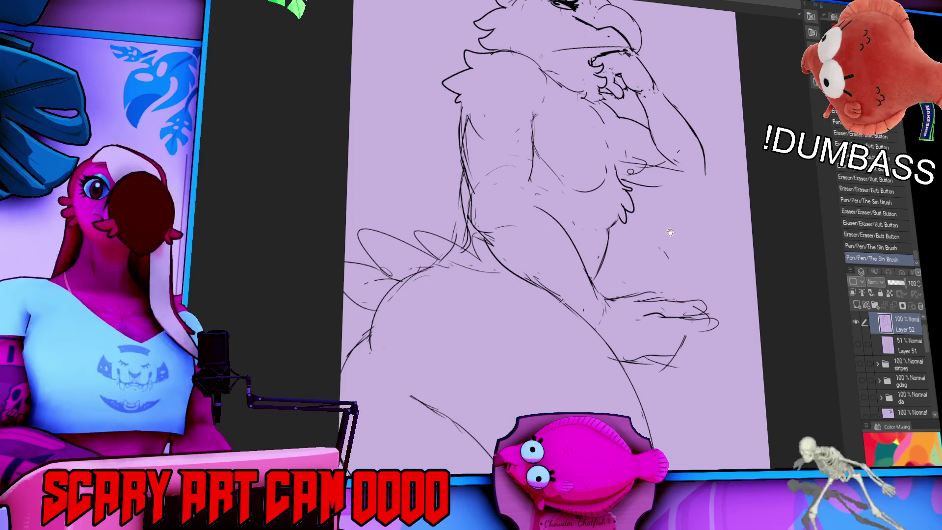
scroll(688, 170, "down", 3)
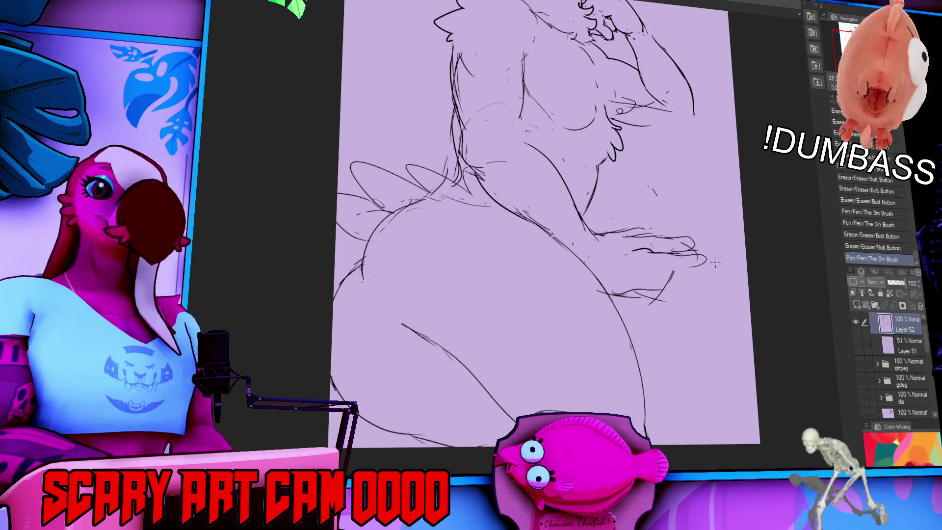
scroll(639, 193, "up", 2)
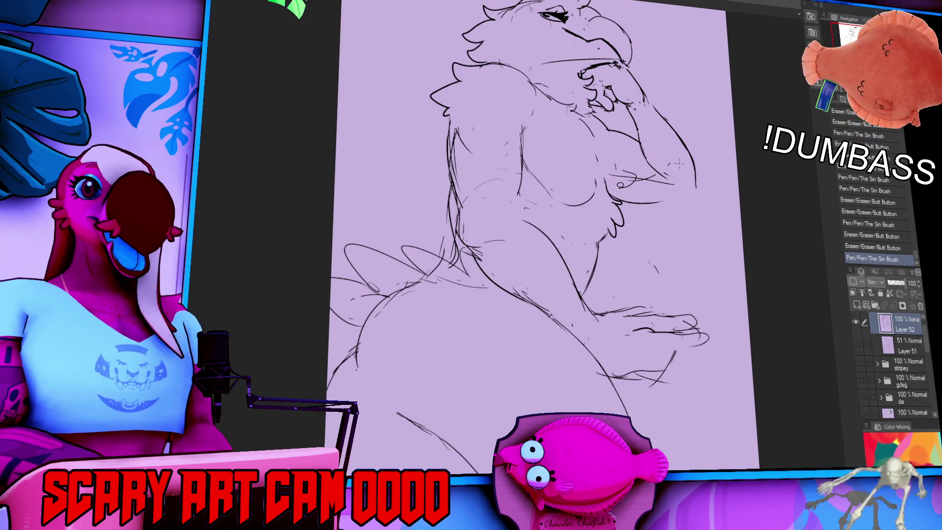
Step: Retry the horizontal line under the chest and erase a stray line below
key("ctrl+z")
left_click_drag(611, 194, 686, 206)
key("ctrl+z")
key("ctrl+z")
mouse_move(623, 203)
left_mouse_down()
mouse_move(684, 207)
mouse_move(697, 186)
left_mouse_up()
key("ctrl+z")
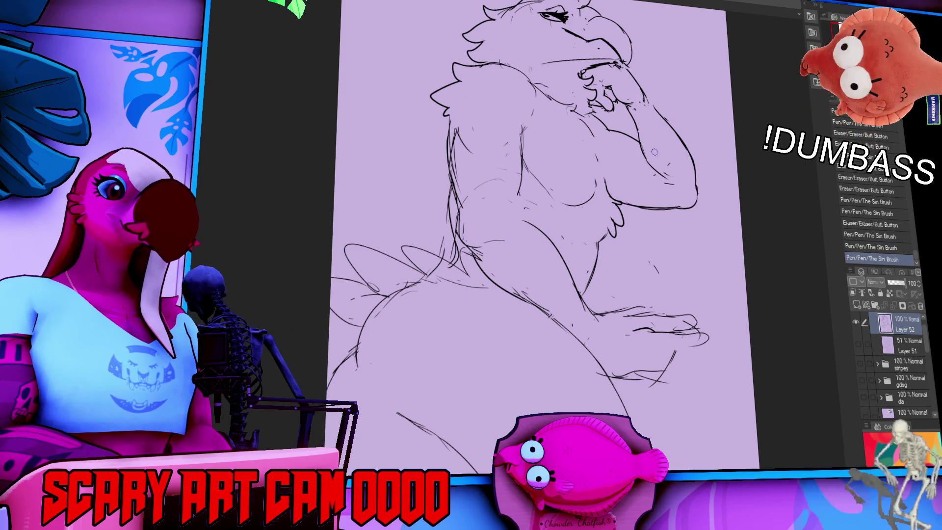
left_click_drag(630, 119, 645, 146)
mouse_move(689, 182)
left_mouse_down()
mouse_move(699, 235)
mouse_move(709, 220)
left_mouse_up()
key("e")
left_click_drag(647, 327, 642, 419)
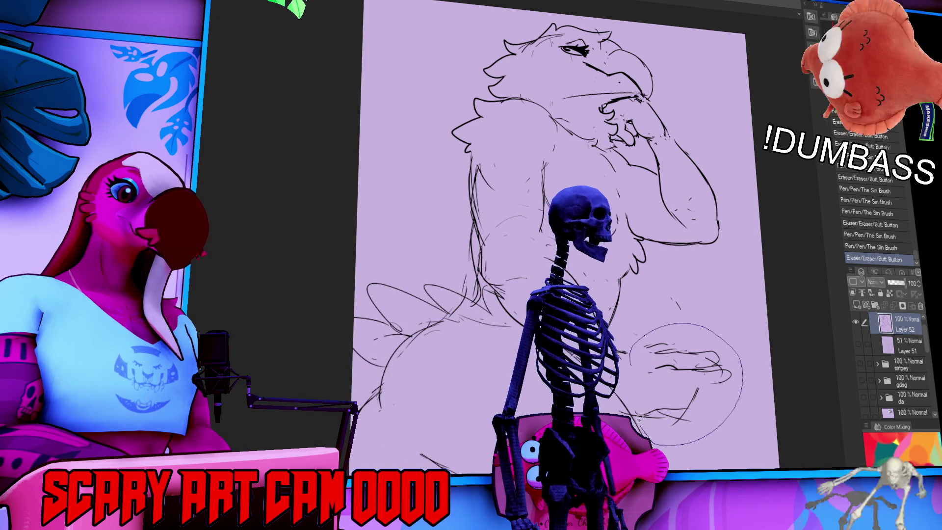
Step: Rotate the lassoed hand sketch to a better angle with Ctrl+T and deselect
key("ctrl+t")
left_click_drag(716, 392, 719, 403)
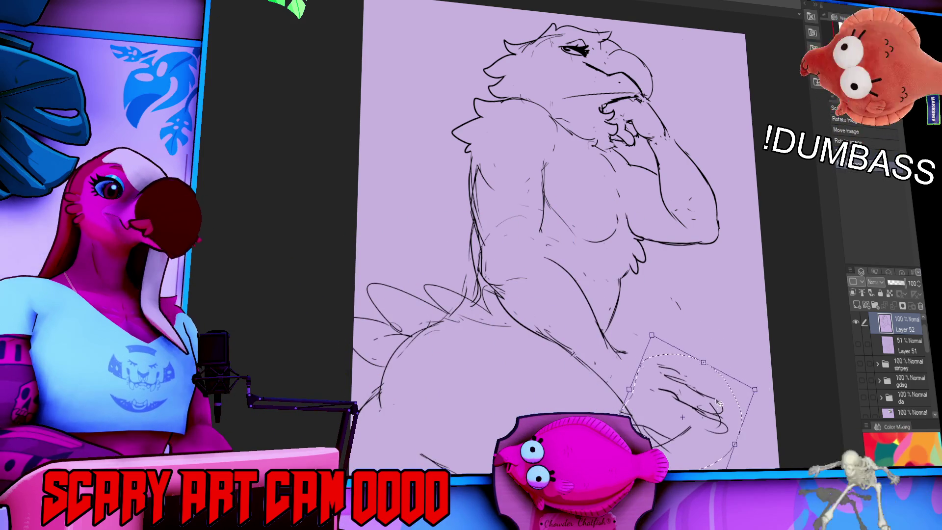
key("Return")
key("ctrl+d")
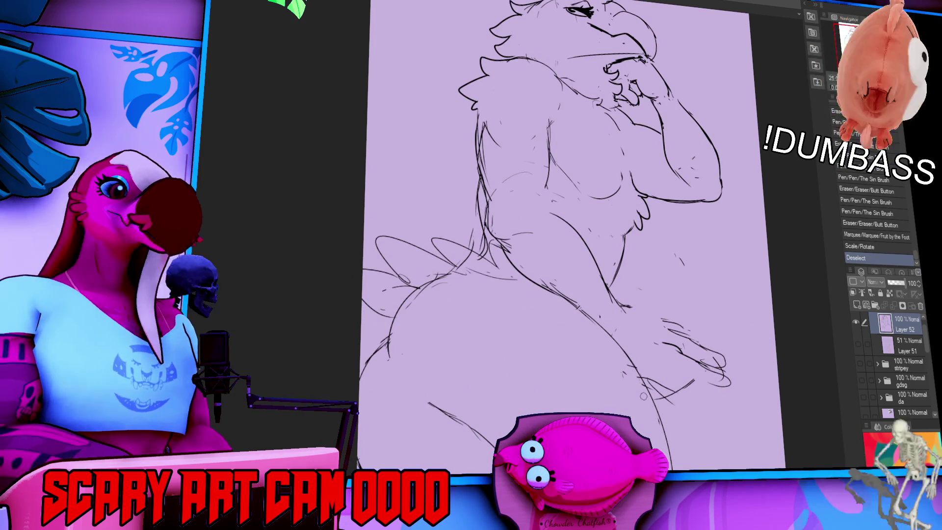
Step: Erase the old hand lines and redraw strokes around the hand and hip
left_click_drag(638, 382, 648, 378)
left_click_drag(721, 245, 727, 242)
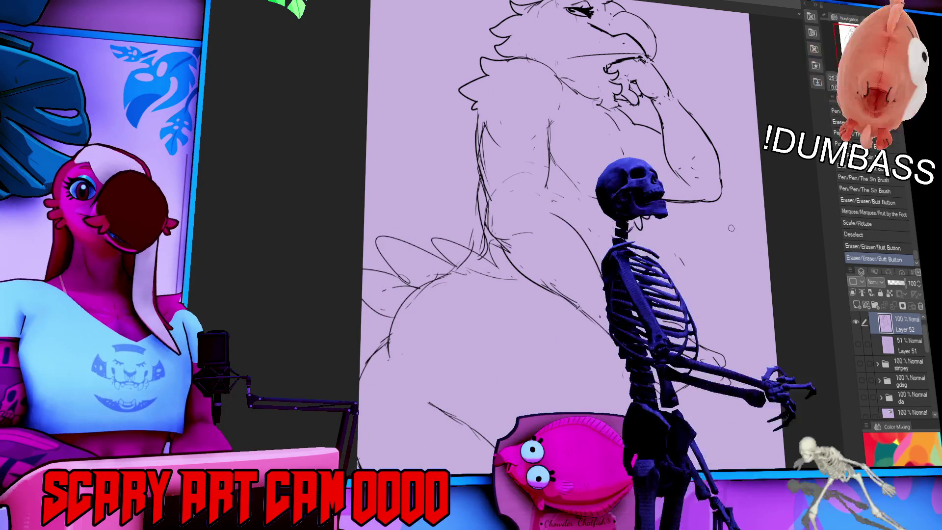
left_click_drag(687, 275, 617, 306)
mouse_move(706, 354)
left_mouse_down()
mouse_move(728, 378)
mouse_move(722, 365)
left_mouse_up()
mouse_move(660, 308)
left_mouse_down()
mouse_move(669, 314)
mouse_move(657, 309)
mouse_move(653, 320)
mouse_move(661, 334)
mouse_move(697, 351)
left_mouse_up()
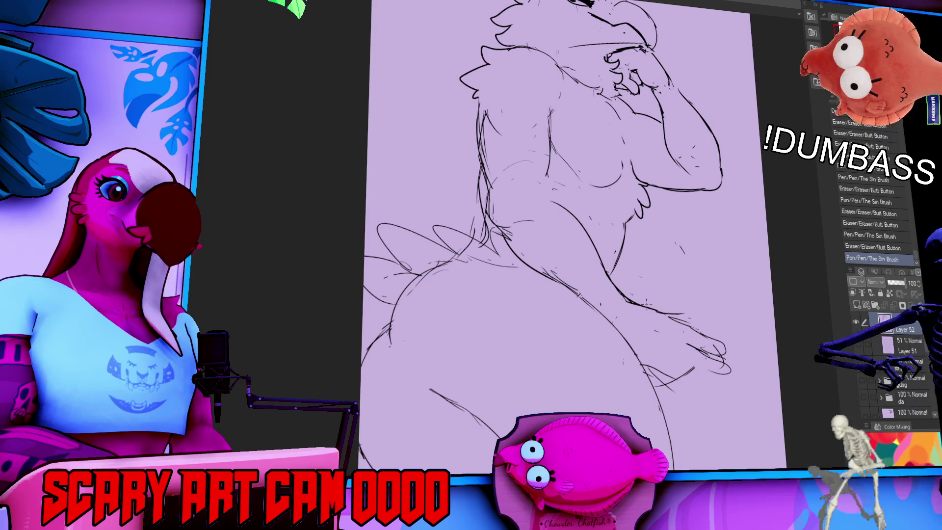
mouse_move(653, 314)
left_mouse_down()
mouse_move(667, 323)
mouse_move(687, 298)
left_mouse_up()
left_click_drag(680, 300, 705, 283)
key("ctrl+z")
key("ctrl+z")
left_click_drag(647, 309, 691, 297)
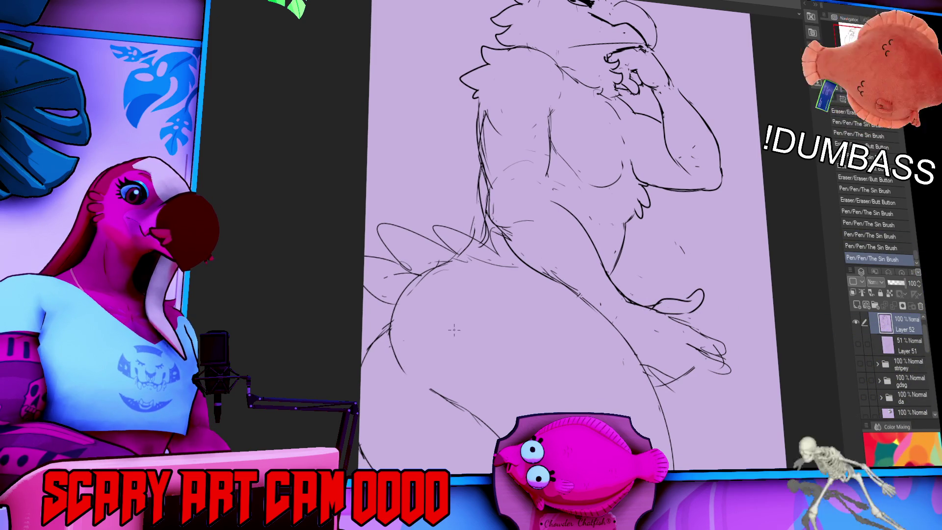
Step: Redraw the long outer rear curve and inner buttock curve, discarding trial hip strokes
key("ctrl+z")
mouse_move(427, 275)
left_mouse_down()
mouse_move(471, 390)
mouse_move(484, 345)
mouse_move(488, 226)
left_mouse_up()
key("ctrl+z")
key("ctrl+z")
left_click_drag(449, 364, 496, 238)
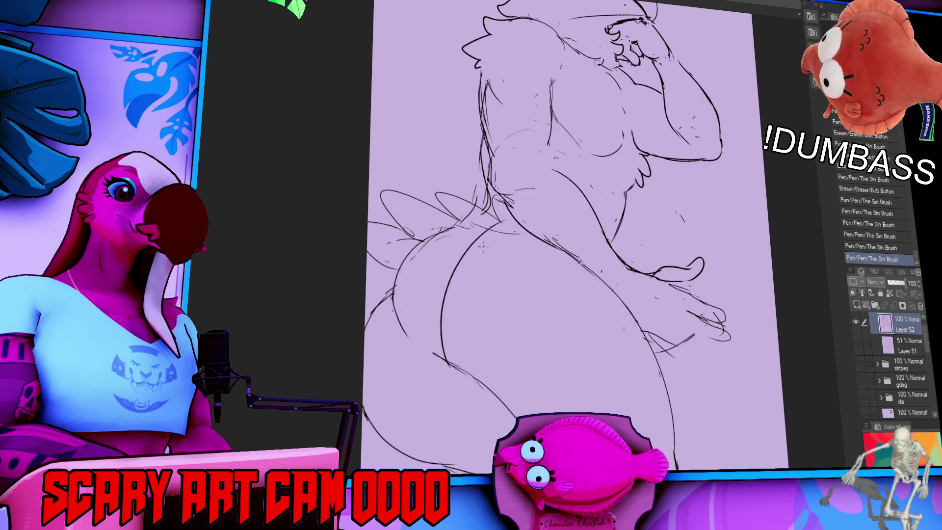
key("ctrl+z")
left_click_drag(403, 287, 483, 221)
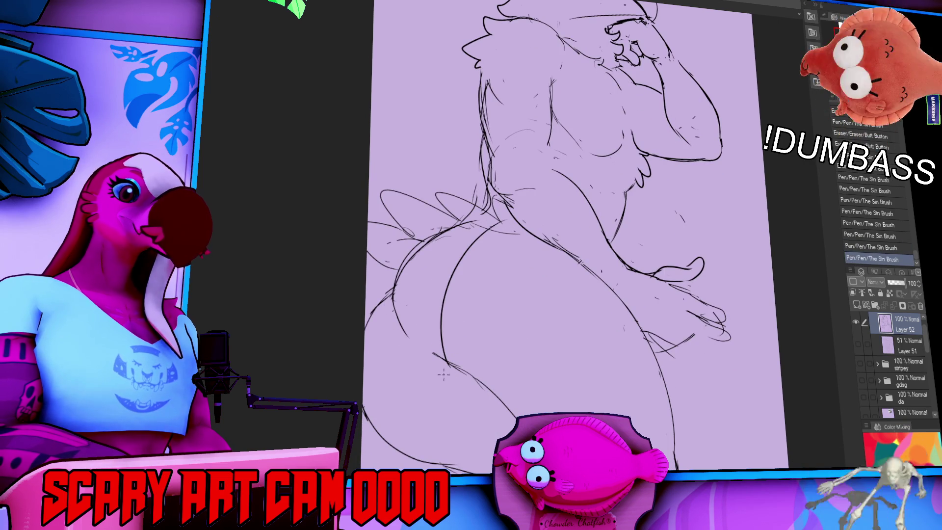
left_click_drag(383, 425, 367, 394)
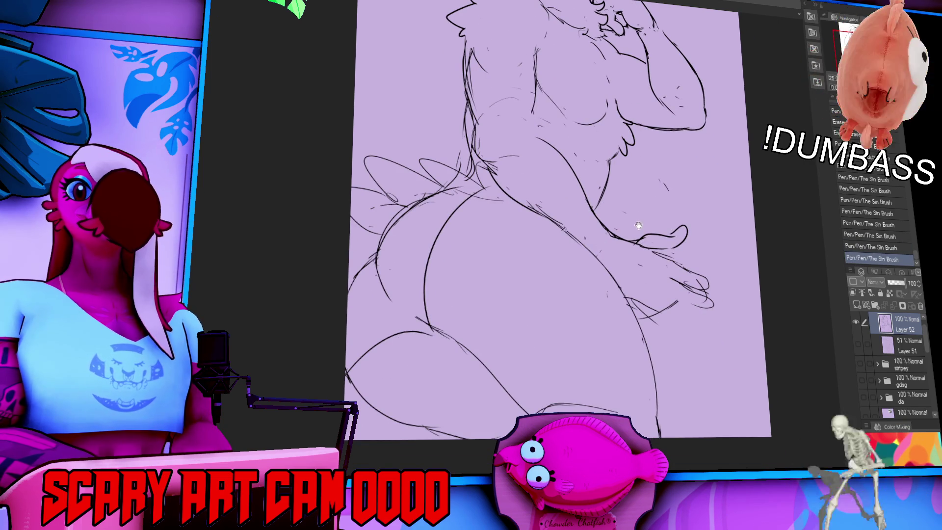
mouse_move(639, 226)
left_mouse_down()
mouse_move(643, 246)
mouse_move(560, 269)
left_mouse_up()
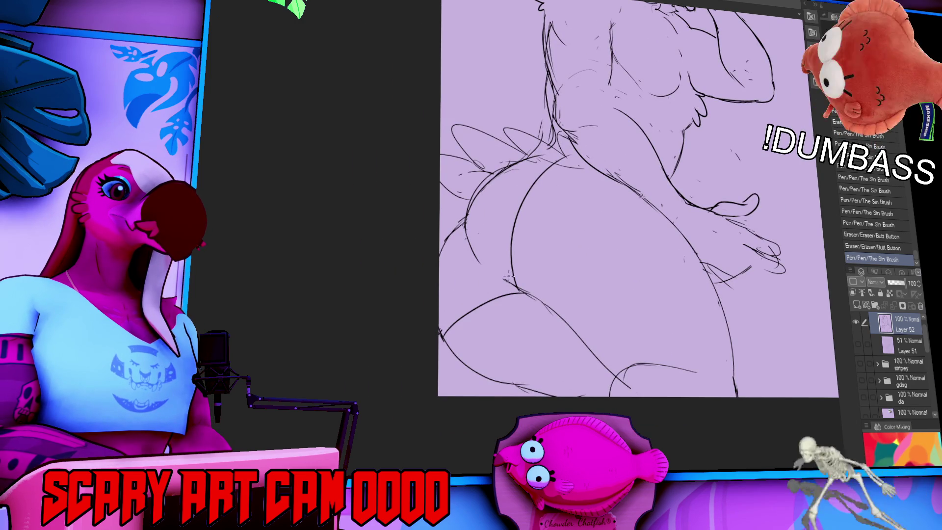
Step: Rework the short hip stroke and redraw the thigh curve, erasing its excess
left_click_drag(494, 277, 519, 291)
left_click_drag(638, 221, 684, 273)
left_click_drag(501, 275, 509, 285)
key("ctrl+z")
left_click_drag(503, 282, 506, 288)
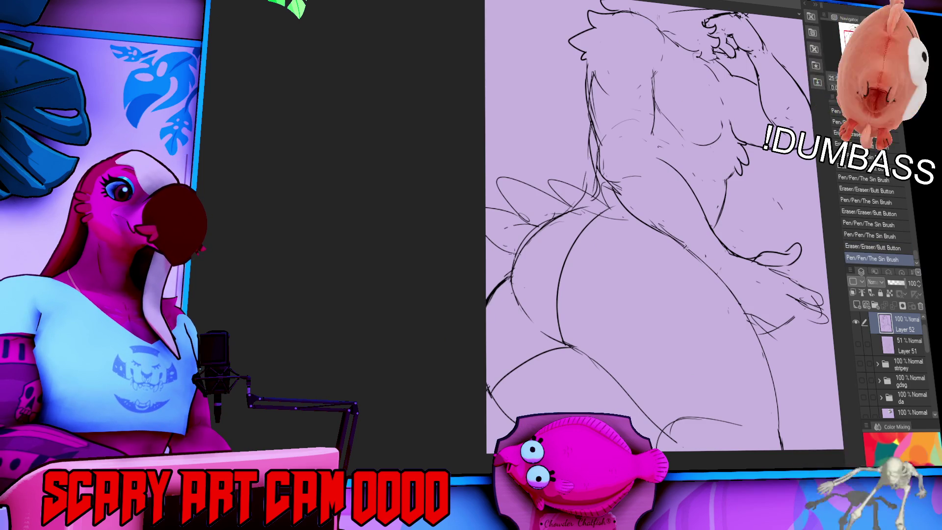
mouse_move(553, 223)
left_mouse_down()
mouse_move(520, 256)
mouse_move(564, 215)
left_mouse_up()
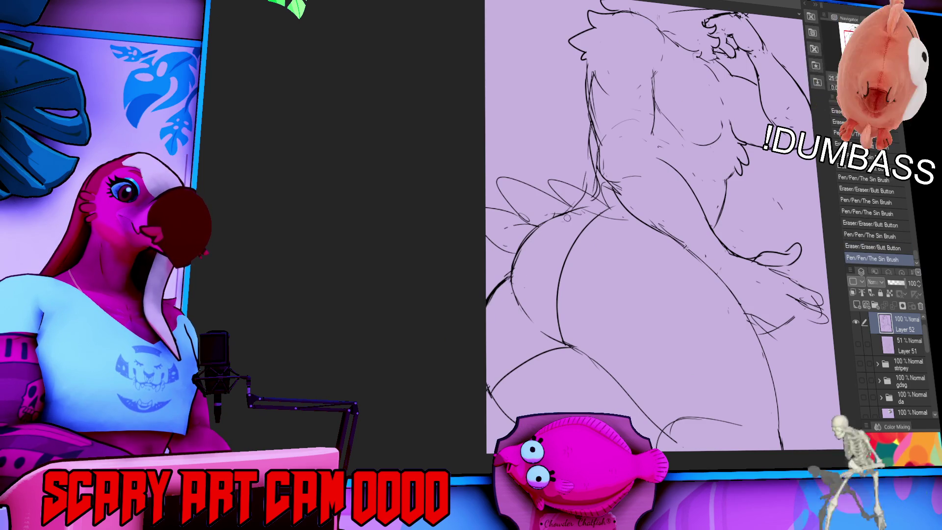
left_click_drag(515, 257, 565, 213)
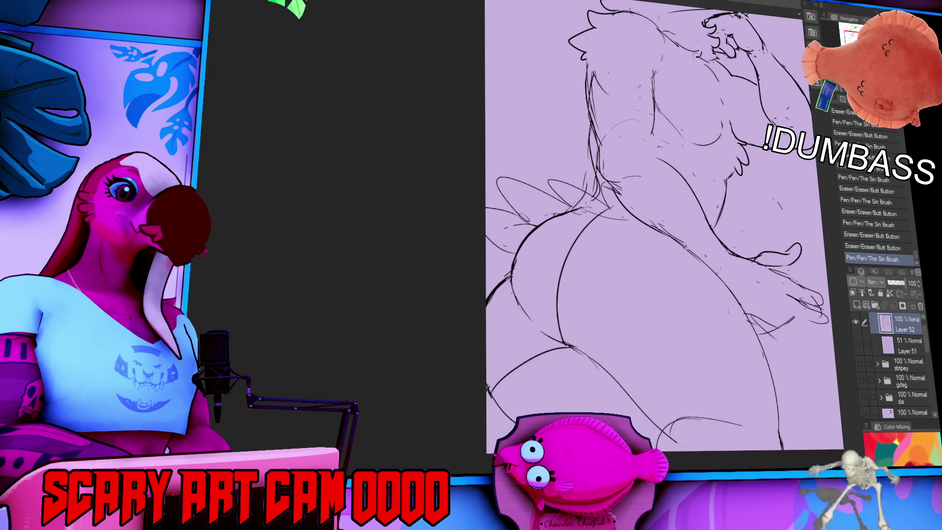
left_click_drag(527, 255, 552, 240)
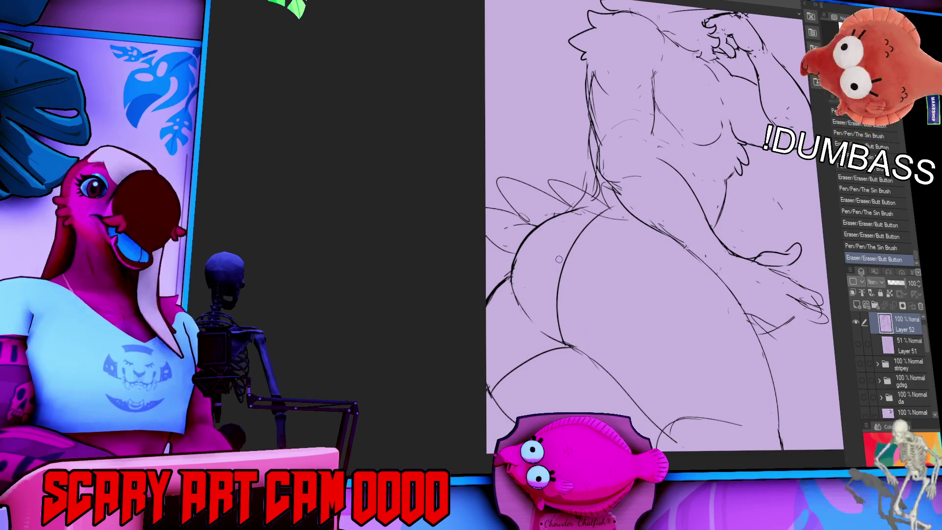
Step: Add strokes to the eagle's body and lower body, erasing a stray mark
left_click_drag(642, 259, 648, 271)
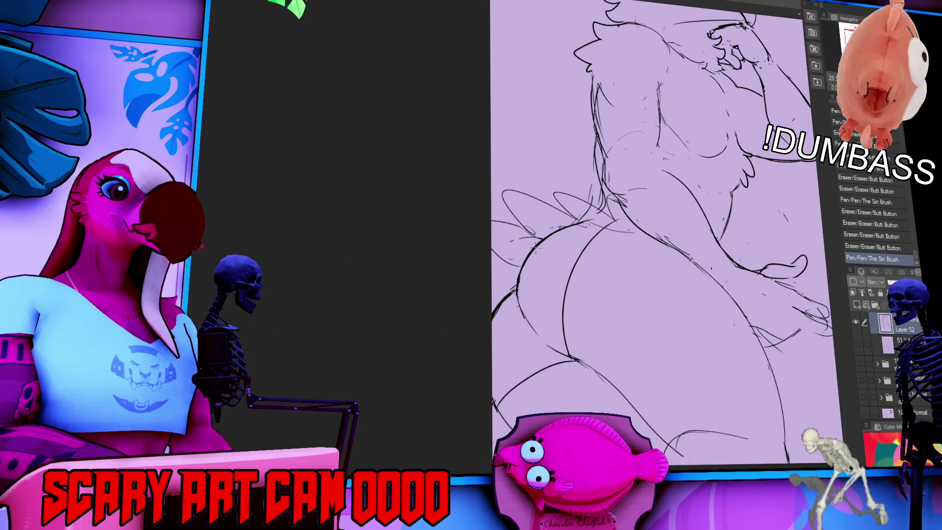
left_click_drag(520, 275, 539, 305)
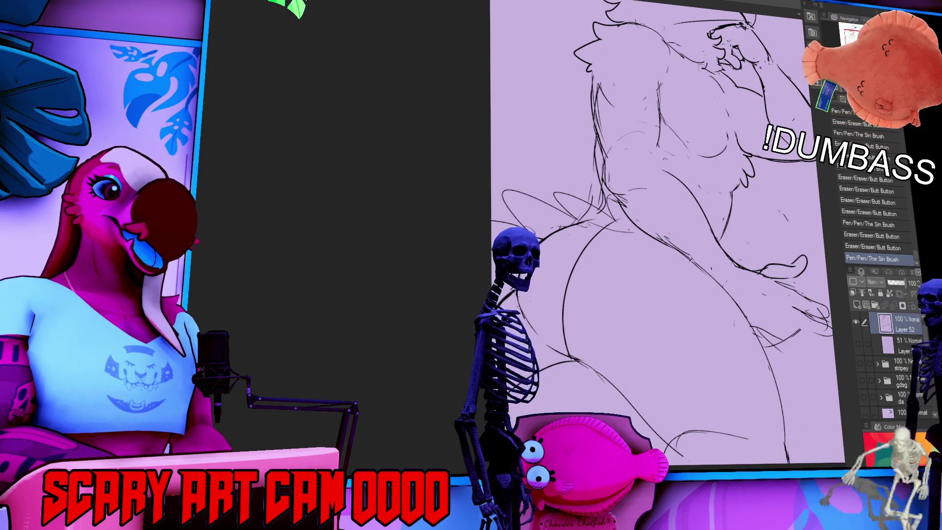
left_click_drag(638, 236, 647, 265)
left_click_drag(762, 347, 803, 330)
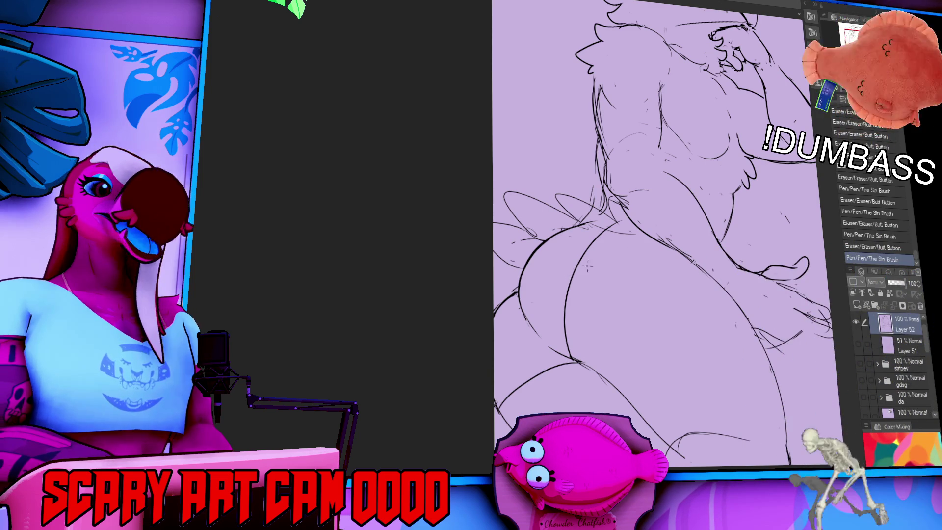
left_click_drag(587, 266, 534, 286)
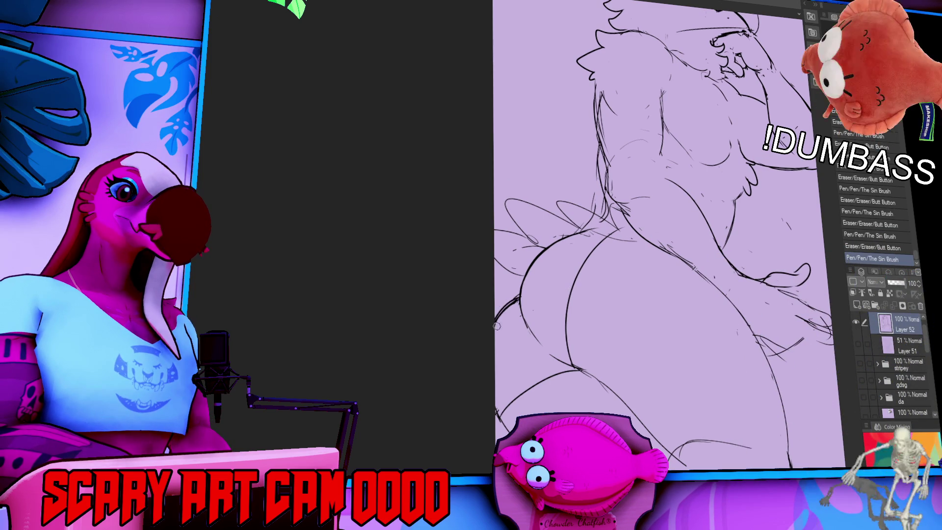
left_click_drag(591, 294, 600, 300)
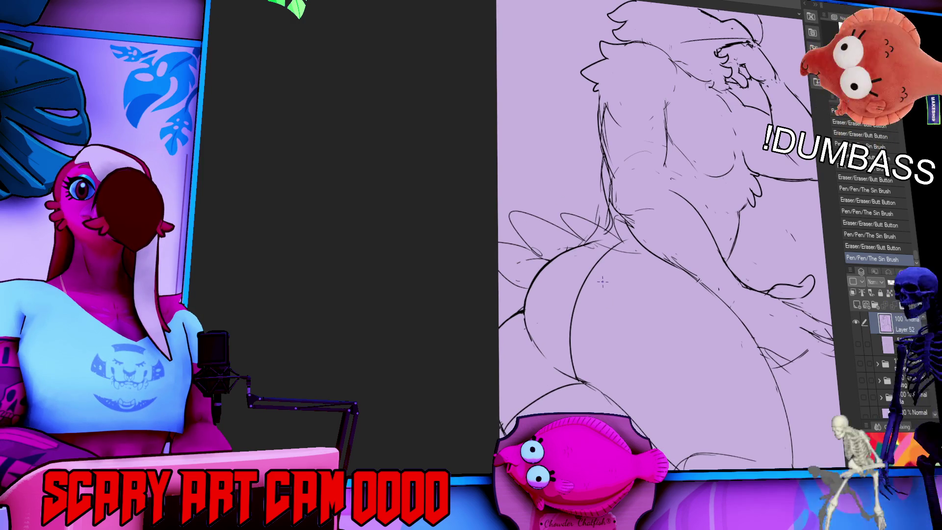
mouse_move(602, 281)
left_mouse_down()
mouse_move(542, 278)
mouse_move(648, 243)
left_mouse_up()
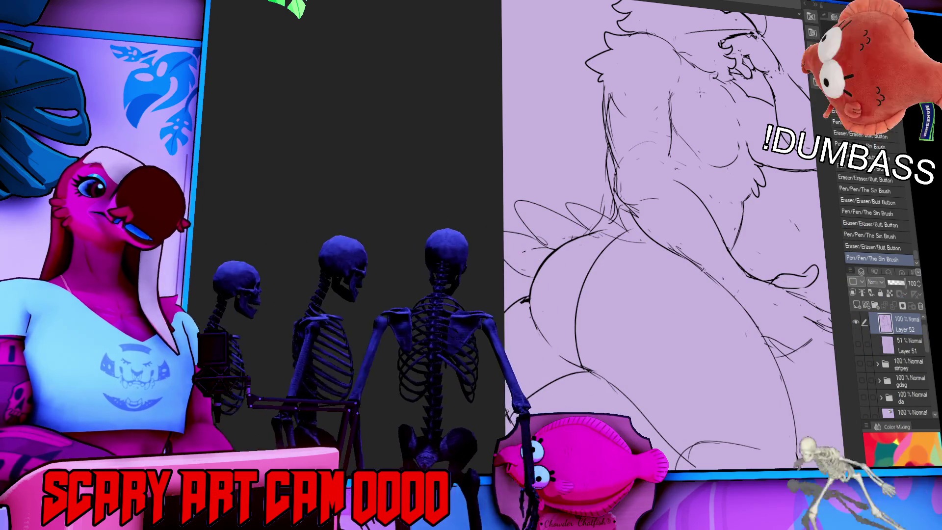
Step: Redraw a stroke and add torso lines, touching up the left torso contour
left_click_drag(601, 251, 608, 259)
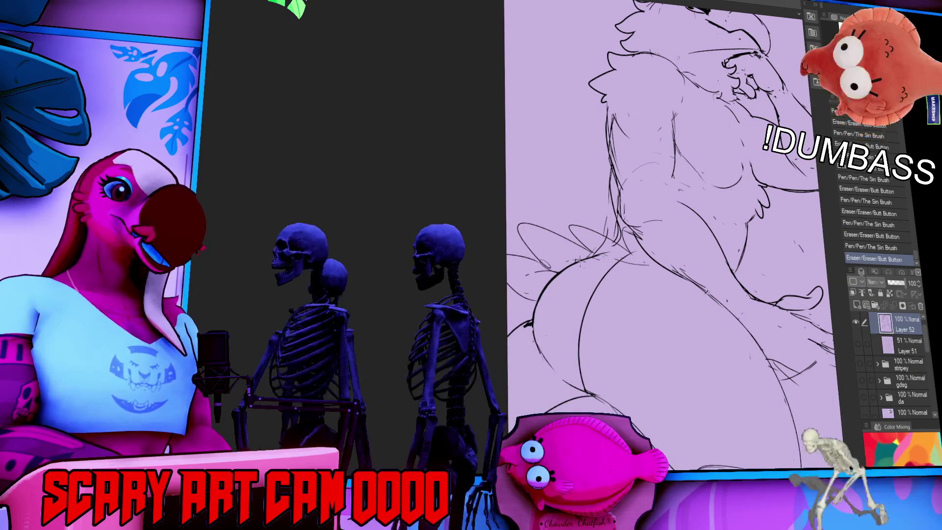
scroll(596, 255, "up", 3)
key("ctrl+z")
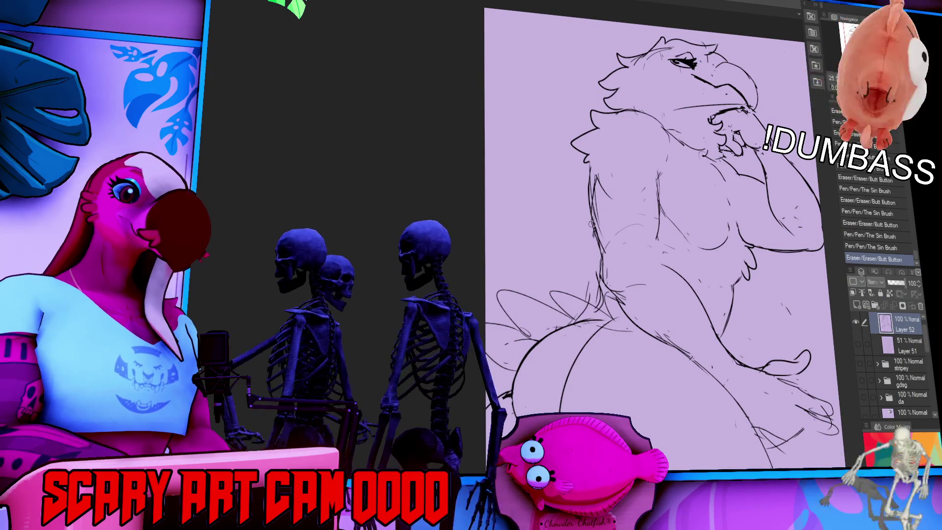
mouse_move(749, 197)
left_mouse_down()
mouse_move(785, 193)
mouse_move(772, 225)
left_mouse_up()
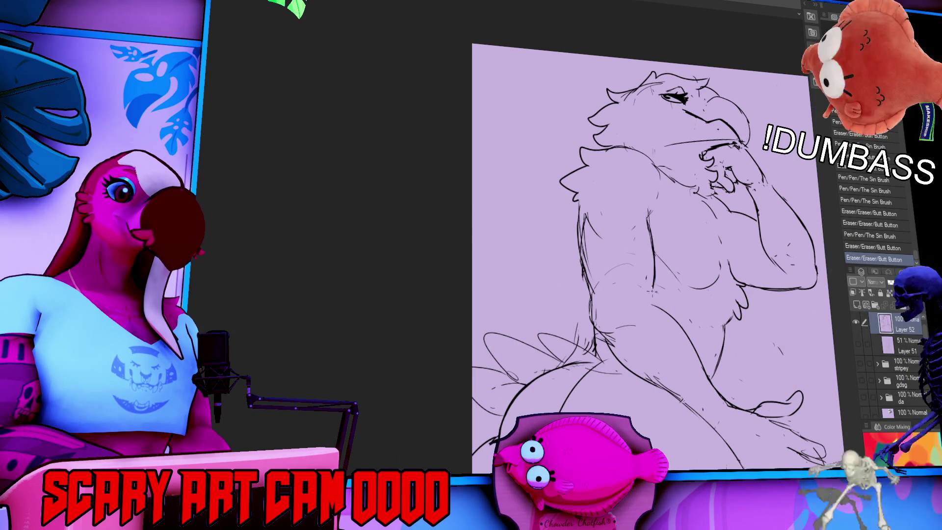
left_click_drag(584, 216, 592, 343)
mouse_move(658, 275)
left_mouse_down()
mouse_move(667, 300)
mouse_move(587, 217)
mouse_move(584, 162)
left_mouse_up()
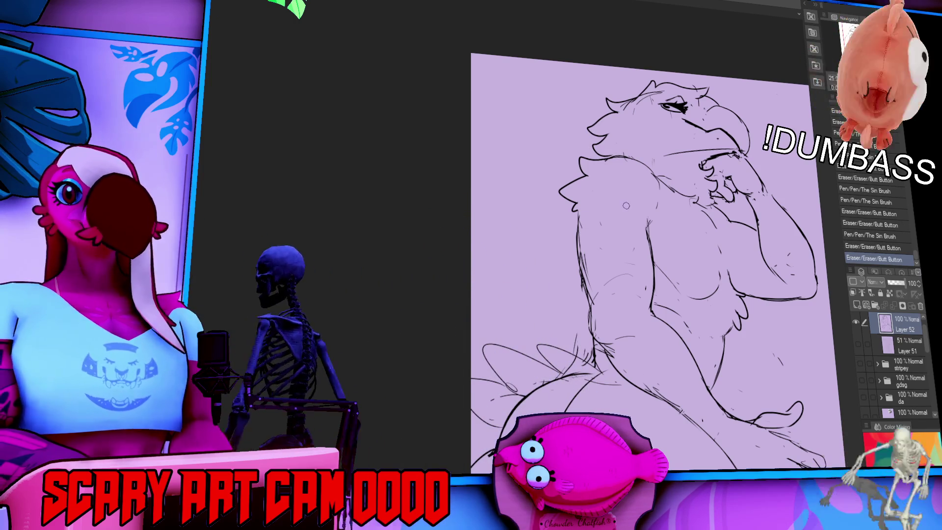
left_click_drag(587, 231, 588, 285)
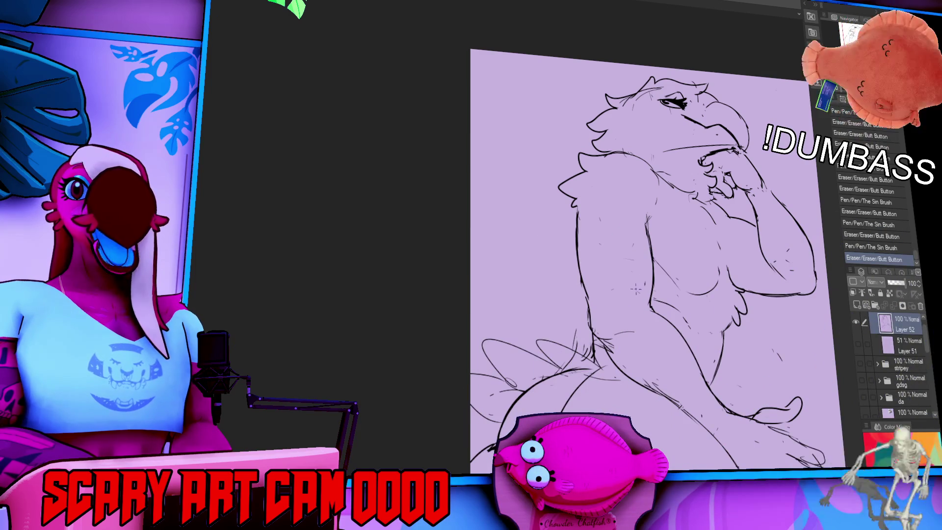
left_click_drag(677, 256, 673, 264)
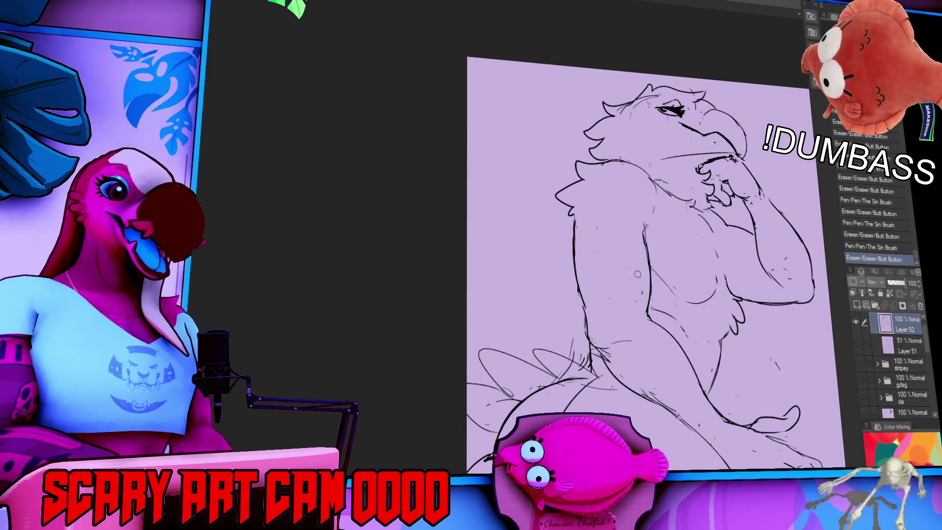
left_click_drag(751, 110, 744, 93)
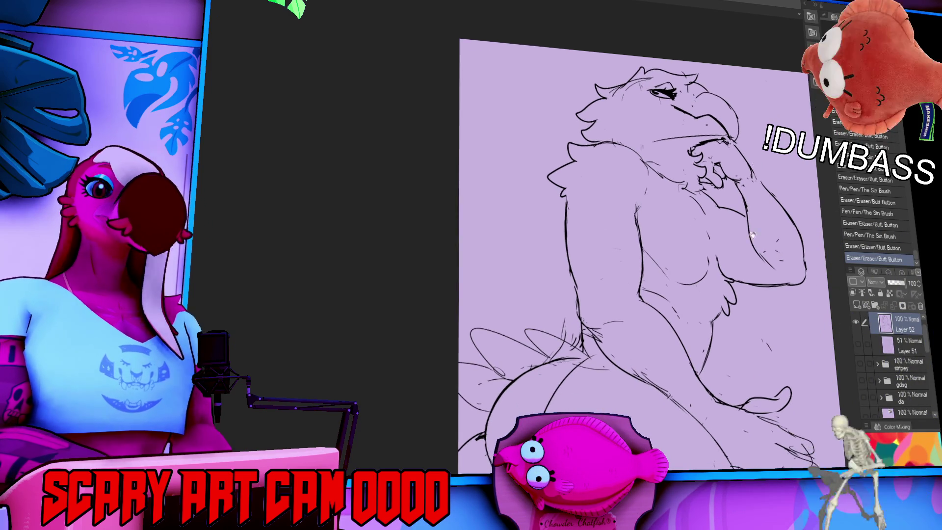
left_click_drag(755, 197, 735, 130)
mouse_move(729, 282)
left_mouse_down()
mouse_move(706, 253)
mouse_move(705, 269)
mouse_move(703, 261)
left_mouse_up()
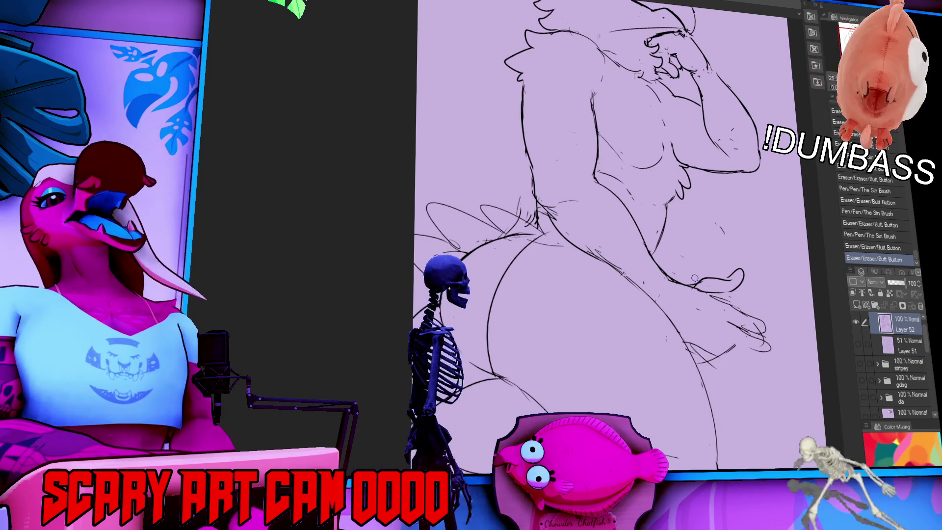
Step: Switch to the character lineup canvas and pan to an empty area
key("ctrl+0")
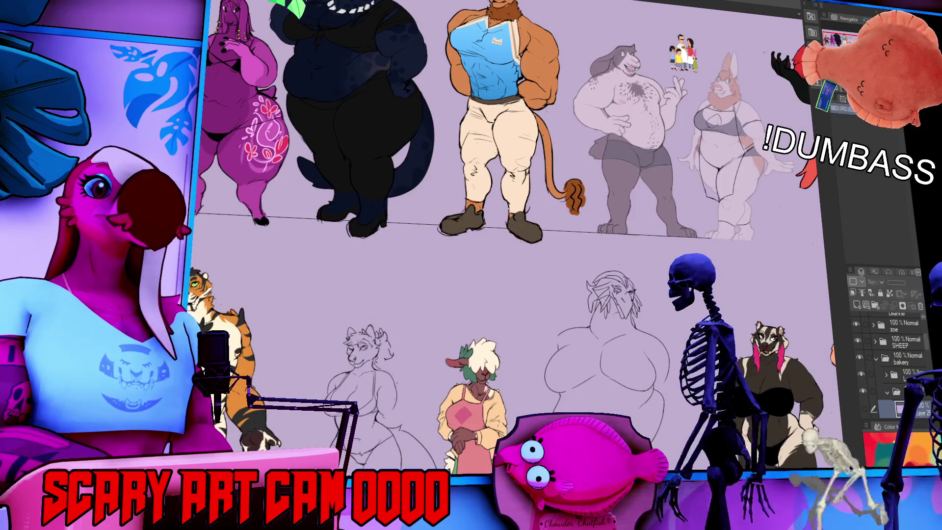
scroll(304, 301, "up", 5)
mouse_move(305, 301)
left_mouse_down()
mouse_move(343, 294)
mouse_move(221, 295)
mouse_move(246, 245)
left_mouse_up()
left_click_drag(736, 255, 520, 255)
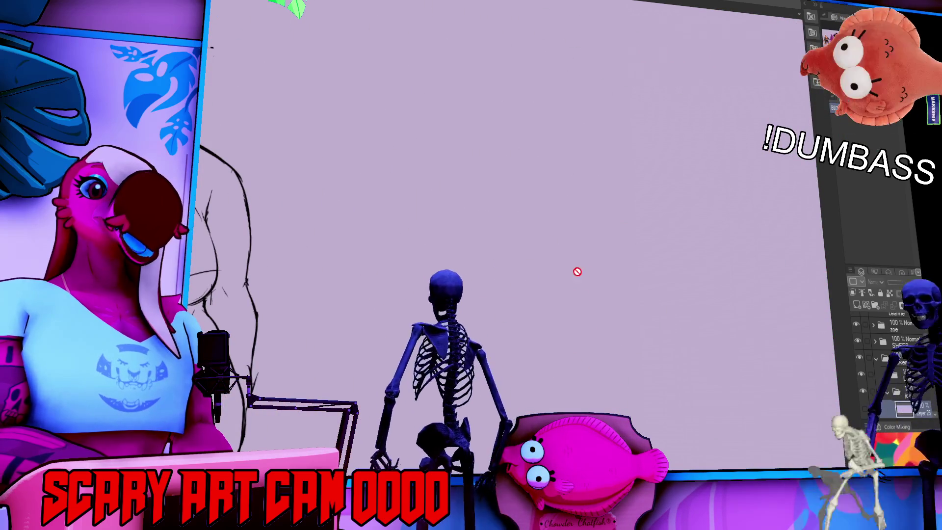
Step: Add a new layer in the zoe folder and sketch the head top, hooked beak and eye
left_click(927, 332)
key("ctrl+shift+n")
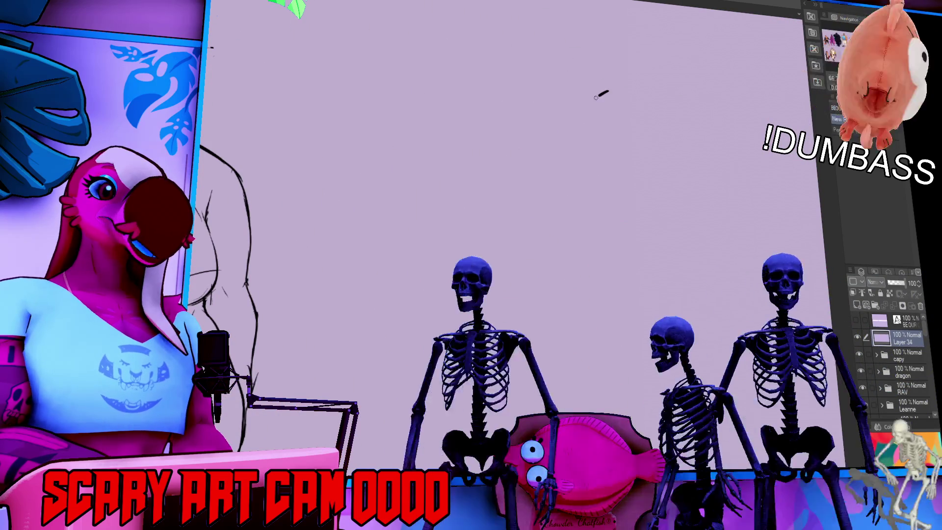
left_click_drag(659, 102, 593, 109)
key("ctrl+z")
mouse_move(650, 96)
left_mouse_down()
mouse_move(596, 104)
mouse_move(579, 193)
mouse_move(620, 156)
left_mouse_up()
left_click_drag(659, 122, 632, 134)
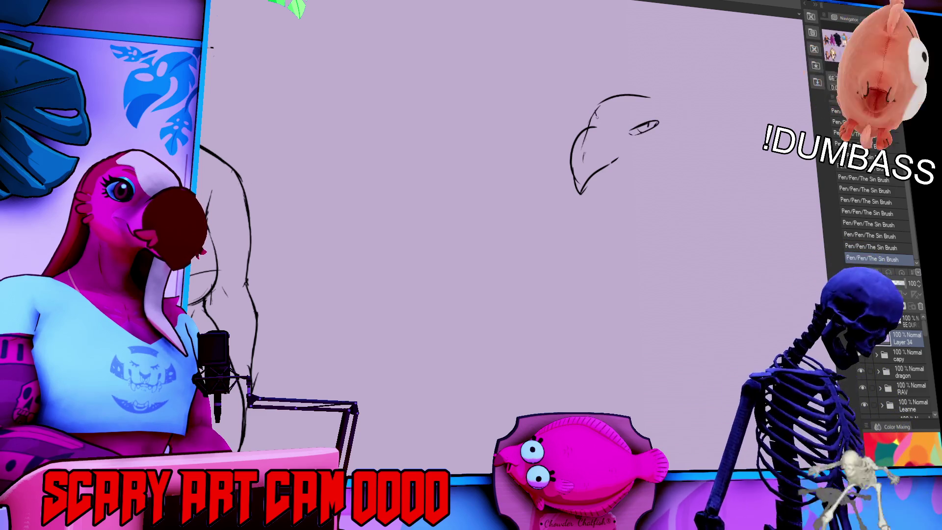
left_click_drag(647, 90, 591, 106)
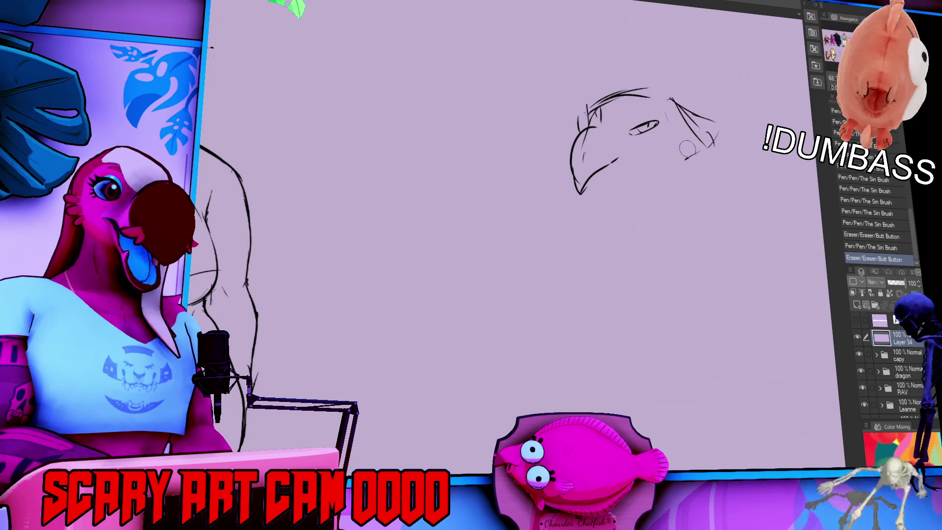
Step: Sketch the back of the head, long neck lines and the lower jaw under the beak
left_click_drag(685, 155, 717, 169)
left_click_drag(670, 98, 691, 225)
left_click_drag(694, 165, 708, 192)
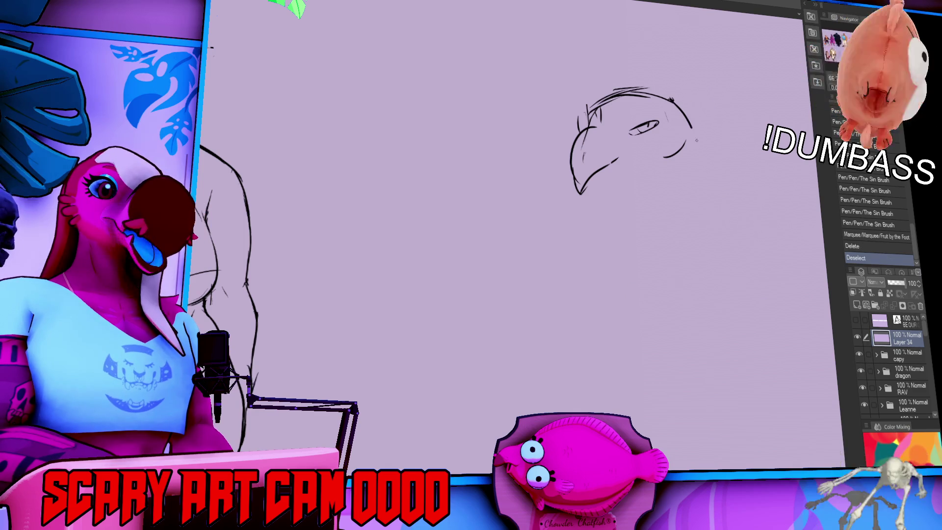
left_click_drag(687, 186, 701, 223)
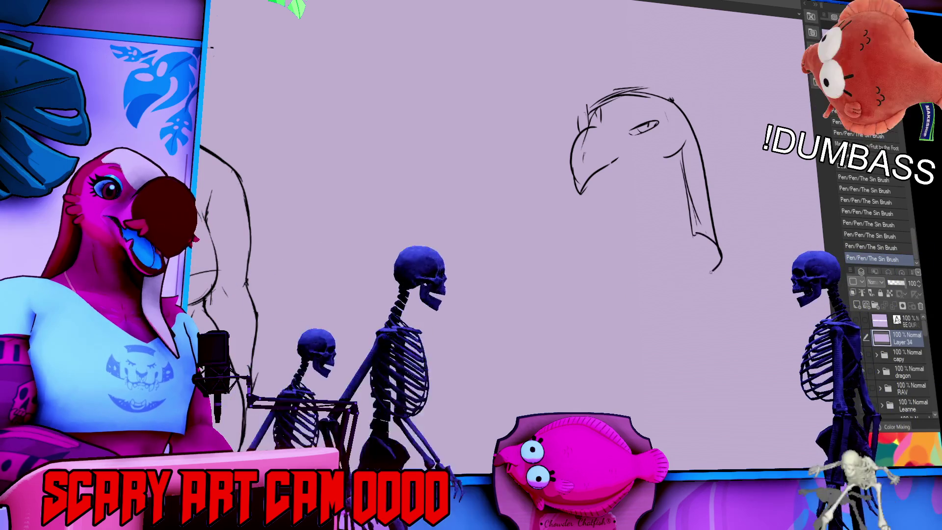
left_click_drag(720, 256, 692, 278)
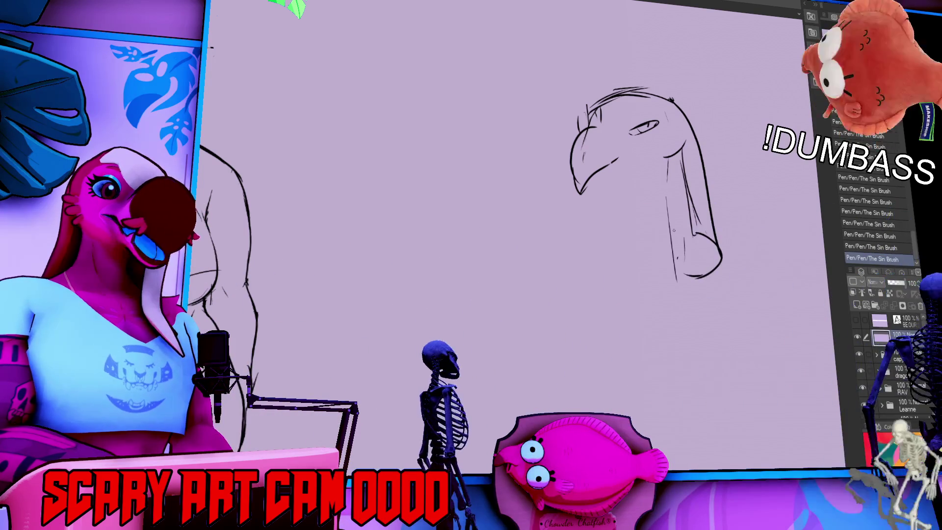
key("ctrl+z")
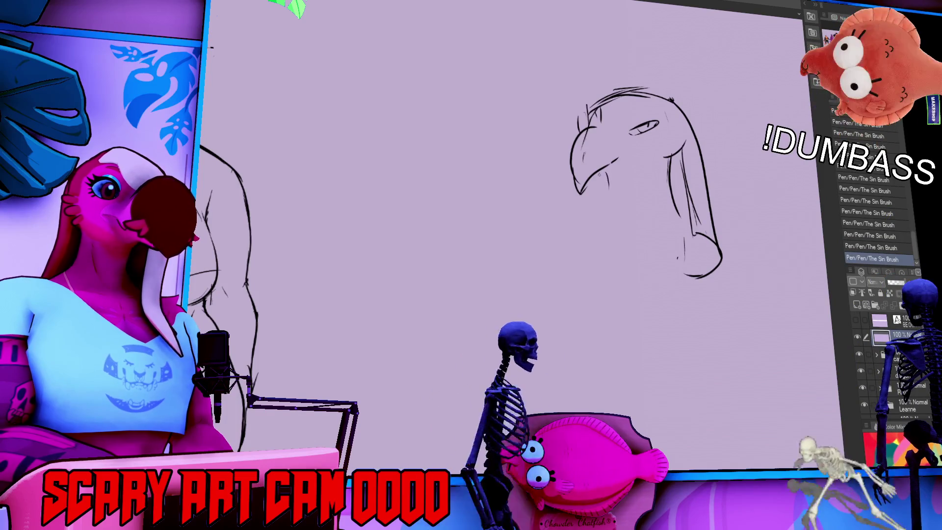
left_click_drag(607, 175, 617, 216)
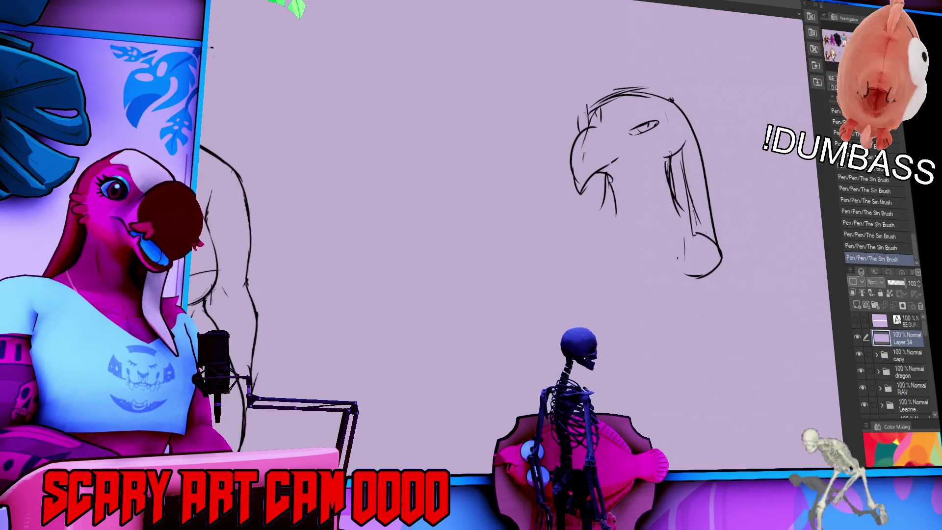
mouse_move(609, 201)
left_mouse_down()
mouse_move(564, 229)
mouse_move(598, 269)
left_mouse_up()
left_click_drag(692, 253, 689, 260)
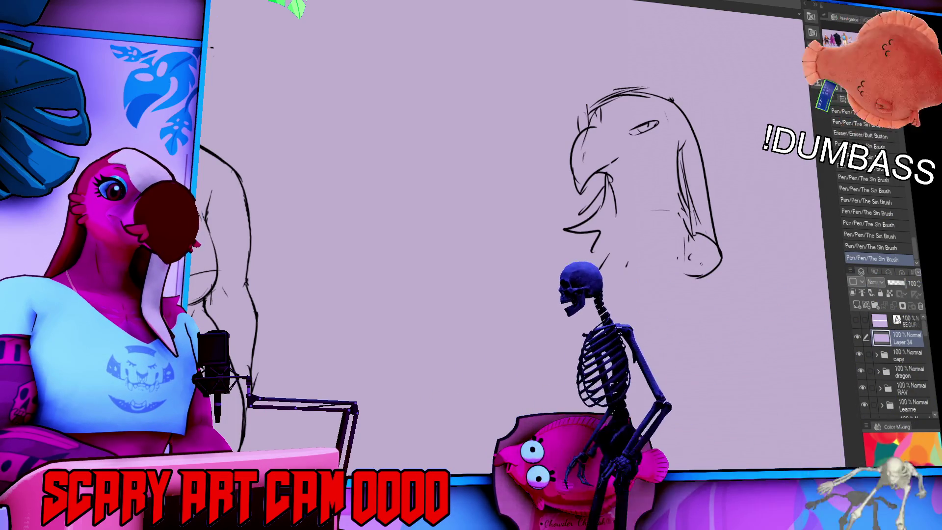
Step: Lasso the neck strokes, delete them and clear the selection
key("m")
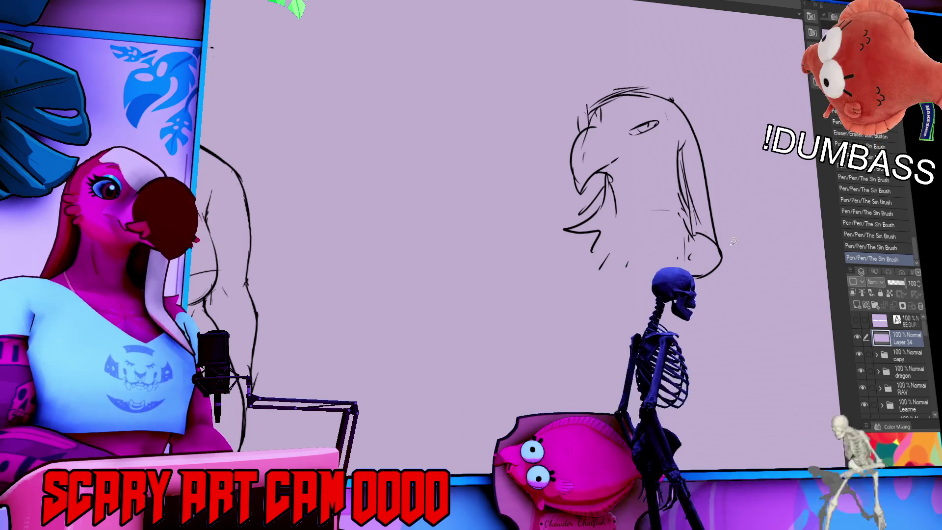
left_click_drag(701, 137, 736, 197)
key("Delete")
key("ctrl+d")
left_click_drag(768, 152, 633, 170)
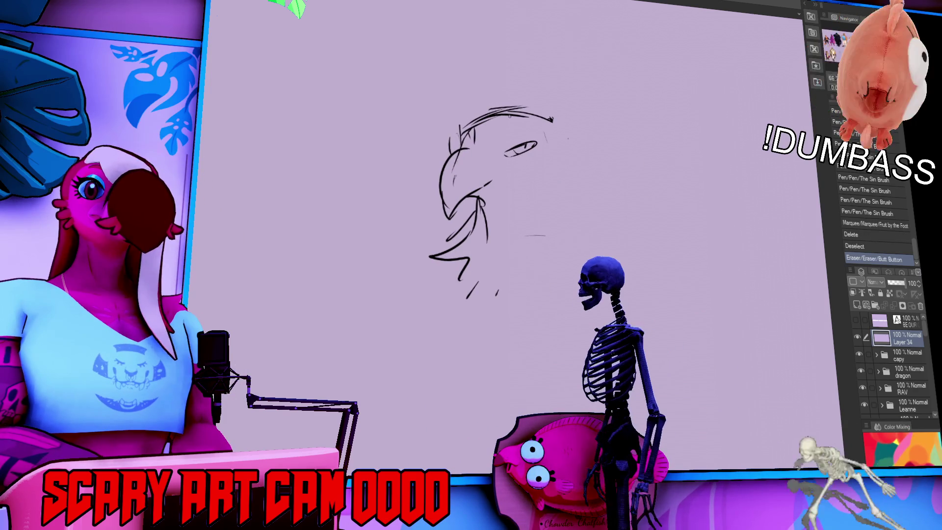
Step: Extend the head outline back to a pointed tip and redraw the back of the head
left_click_drag(459, 123, 474, 132)
key("p")
left_click_drag(544, 117, 628, 133)
left_click_drag(628, 134, 595, 169)
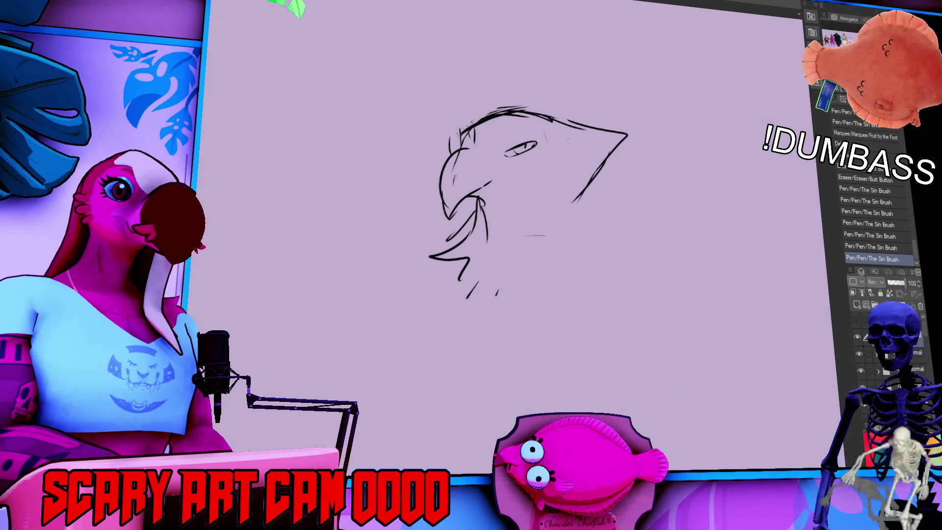
mouse_move(510, 109)
left_mouse_down()
mouse_move(599, 119)
mouse_move(590, 182)
left_mouse_up()
left_click_drag(609, 145, 596, 161)
mouse_move(600, 122)
left_mouse_down()
mouse_move(596, 157)
mouse_move(551, 216)
mouse_move(561, 236)
left_mouse_up()
left_click_drag(560, 177, 586, 158)
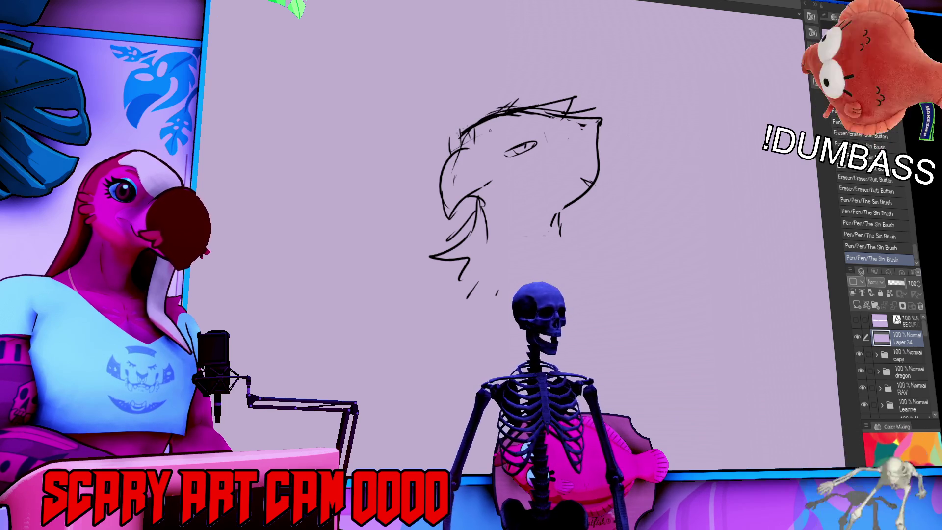
Step: Add crest lines and a top arc, then touch up the tip, jaw and mouth area
left_click_drag(462, 132, 549, 142)
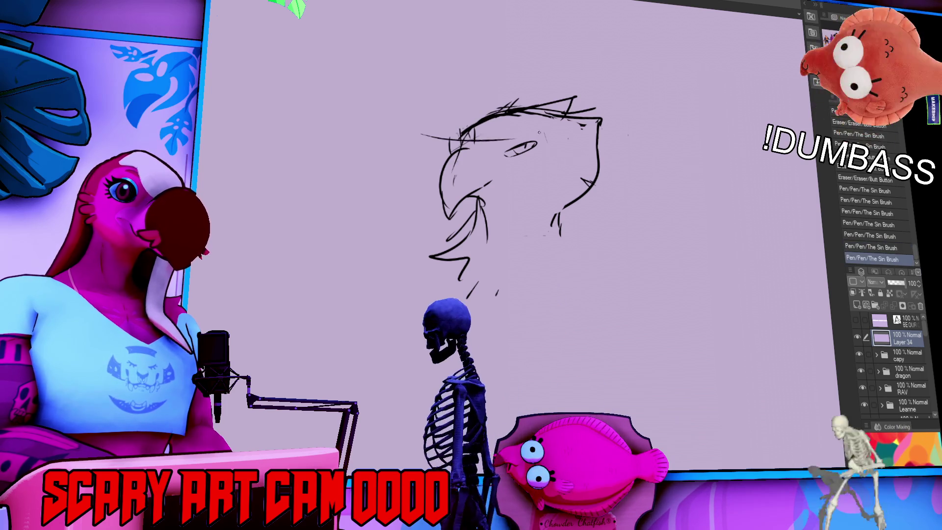
left_click_drag(478, 127, 594, 156)
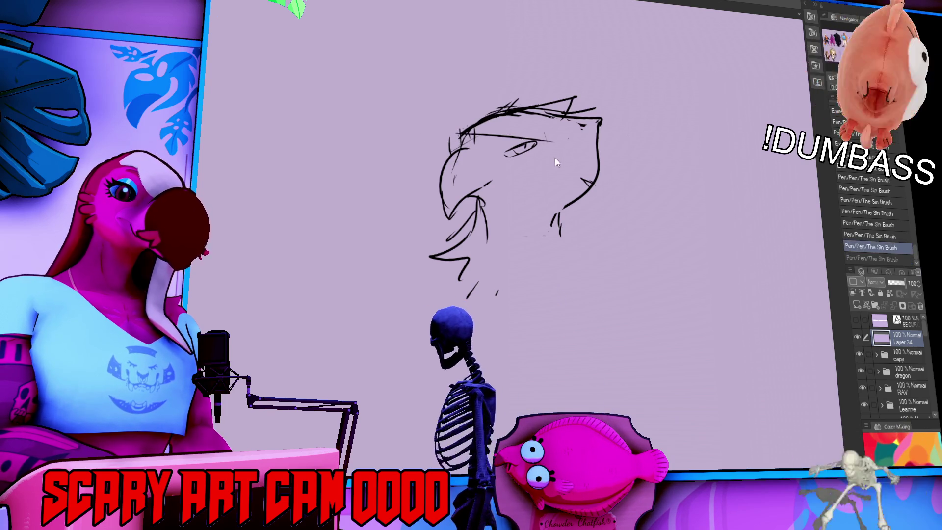
left_click_drag(510, 104, 576, 98)
mouse_move(600, 120)
left_mouse_down()
mouse_move(605, 152)
mouse_move(575, 166)
left_mouse_up()
left_click_drag(514, 159, 511, 155)
mouse_move(574, 153)
left_mouse_down()
mouse_move(580, 143)
mouse_move(582, 152)
left_mouse_up()
left_click_drag(572, 103, 606, 123)
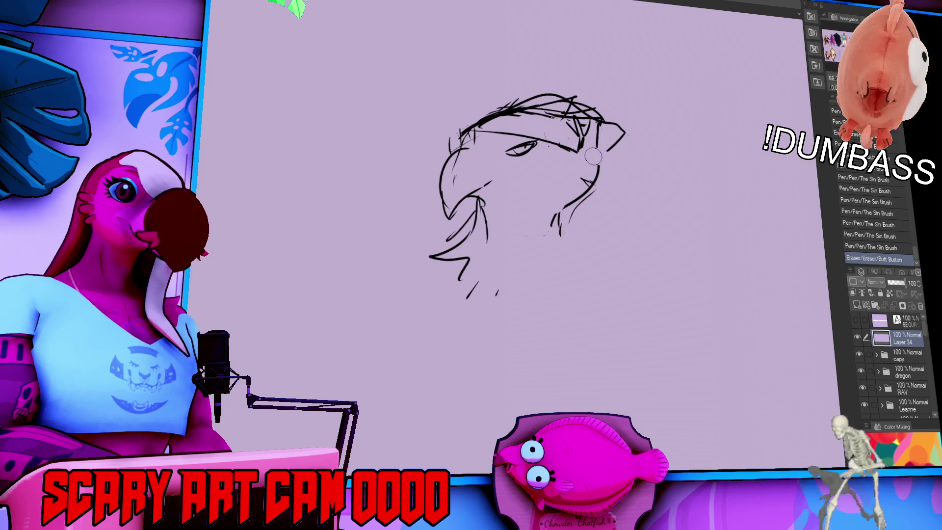
left_click_drag(606, 166, 583, 198)
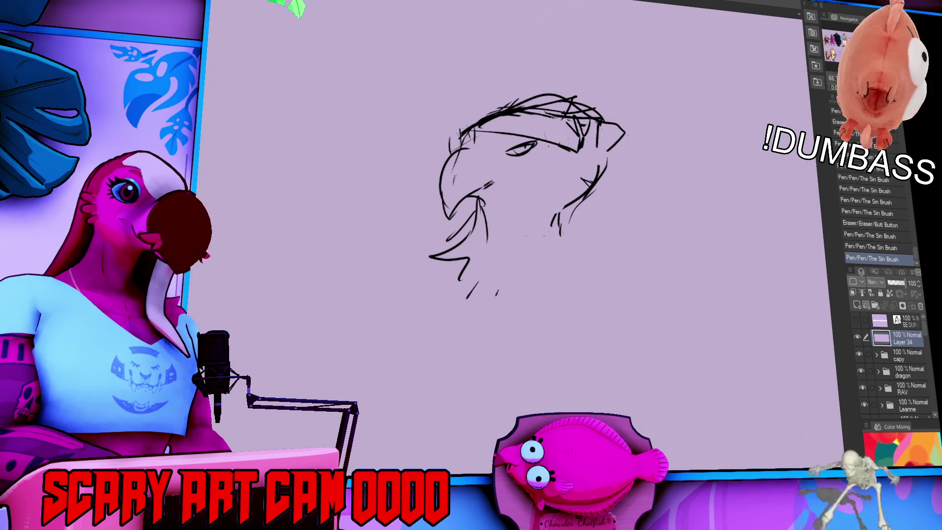
left_click_drag(507, 177, 512, 176)
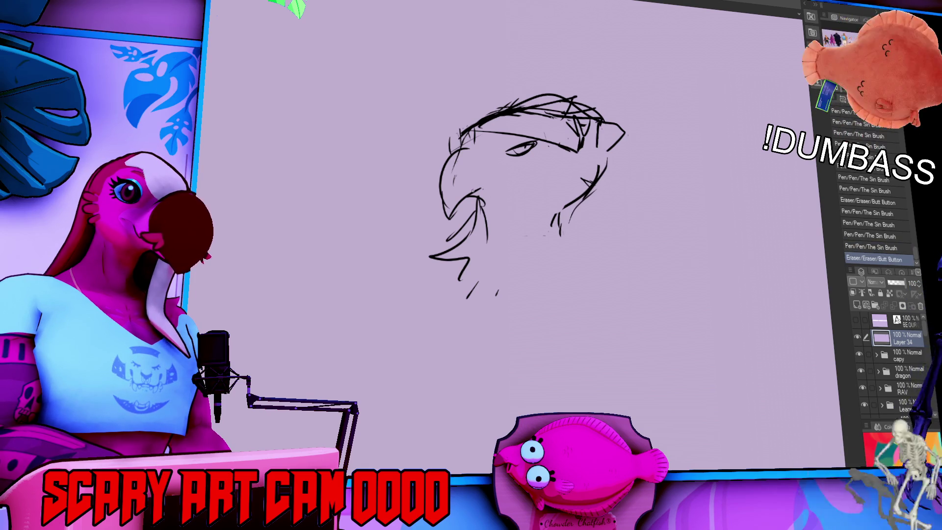
Step: Draw a shoulder curve and neck line down from the head, and redraw the eye
left_click_drag(699, 144, 702, 140)
left_click_drag(572, 209, 639, 281)
left_click_drag(472, 247, 416, 288)
key("ctrl+z")
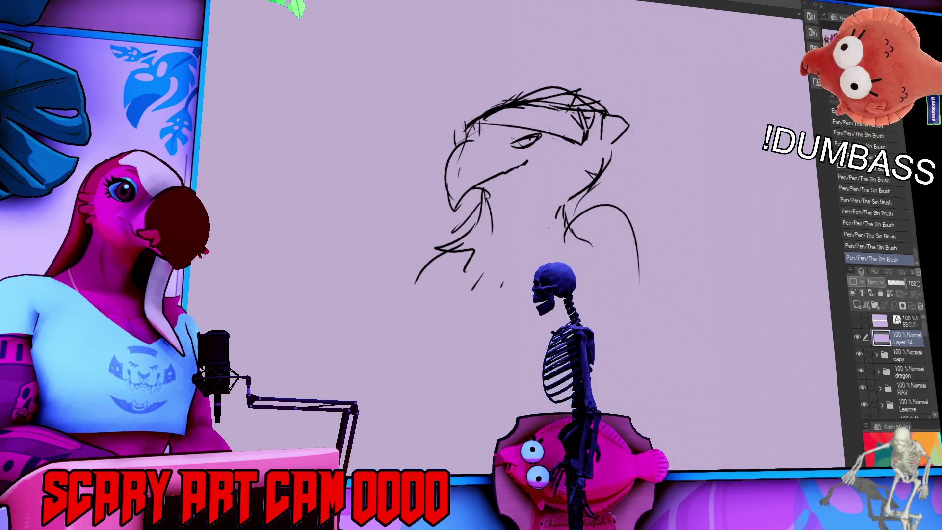
mouse_move(510, 141)
left_mouse_down()
mouse_move(540, 133)
mouse_move(519, 152)
left_mouse_up()
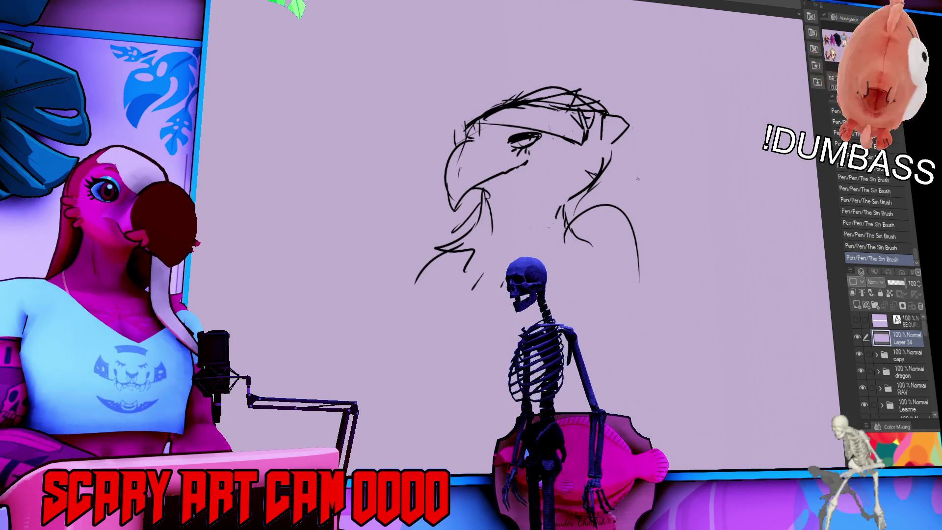
mouse_move(606, 155)
left_mouse_down()
mouse_move(612, 161)
mouse_move(545, 171)
left_mouse_up()
left_click_drag(500, 287, 502, 281)
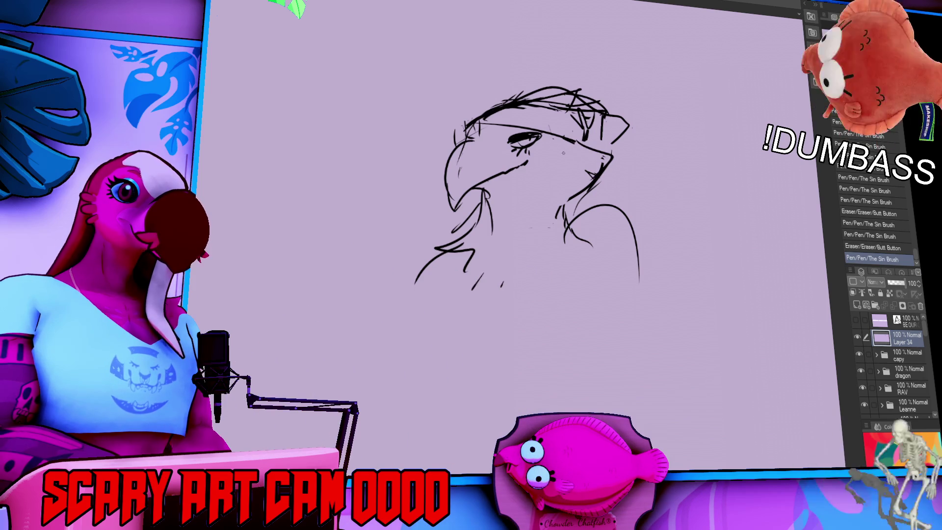
mouse_move(563, 149)
left_mouse_down()
mouse_move(532, 193)
mouse_move(554, 205)
mouse_move(577, 189)
left_mouse_up()
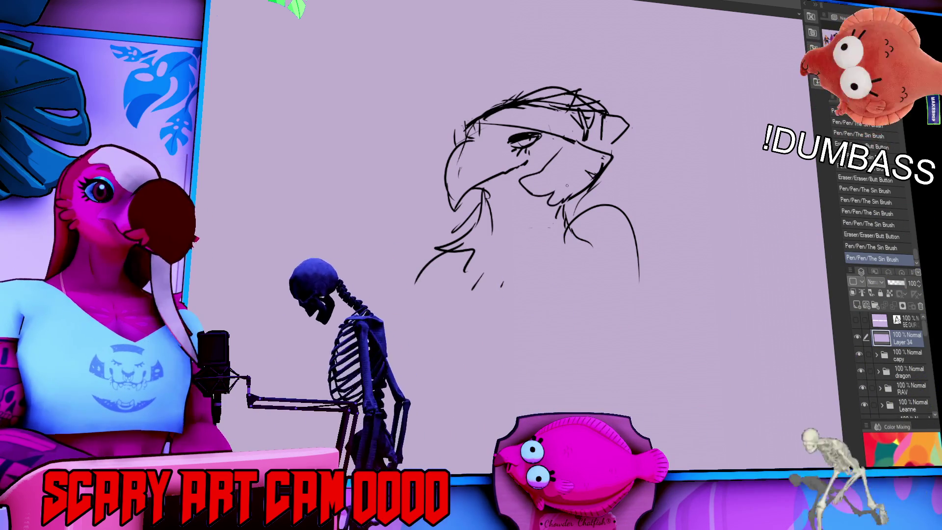
left_click_drag(478, 180, 482, 184)
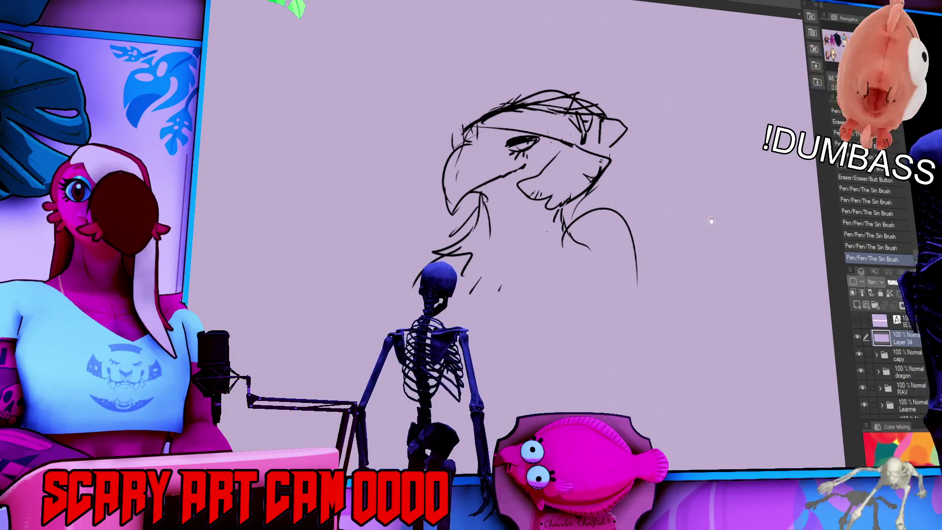
Step: Erase stray lines on the head top and redraw the scribbles as a crest
left_click_drag(712, 210, 707, 200)
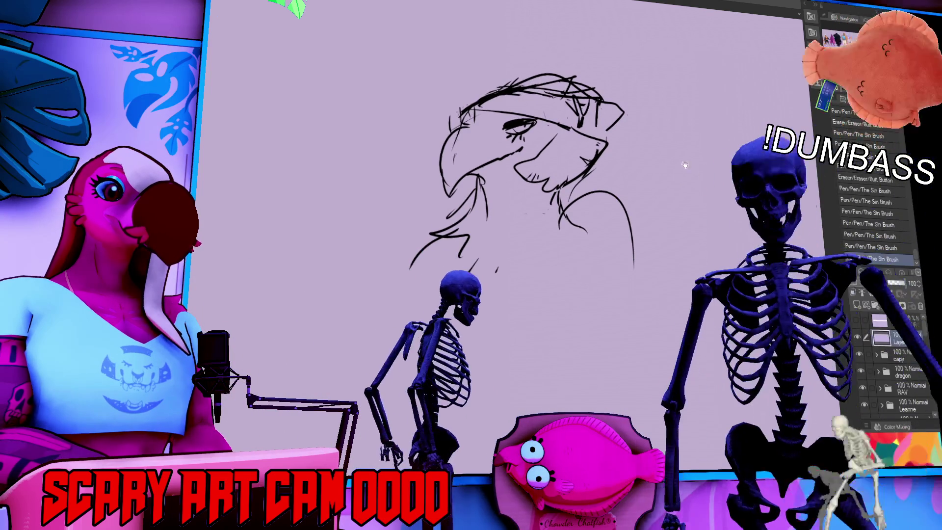
left_click_drag(579, 104, 573, 111)
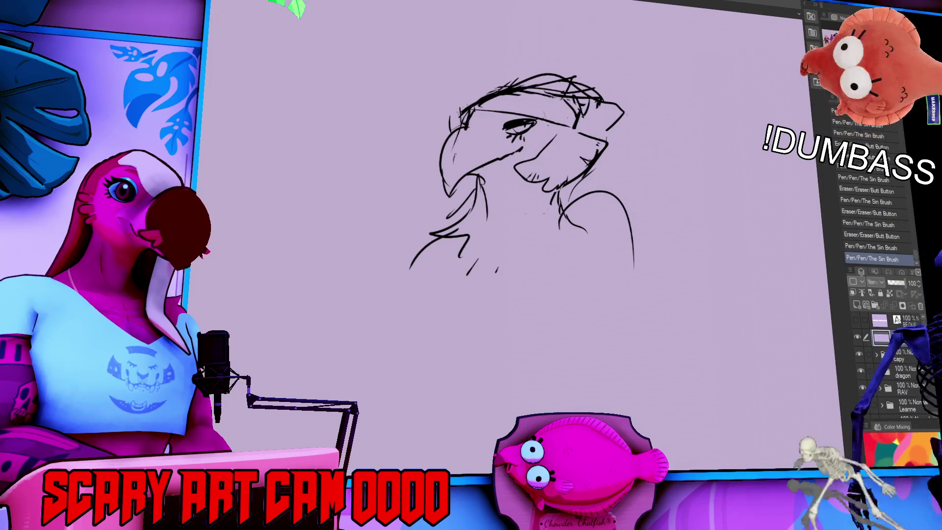
mouse_move(510, 117)
left_mouse_down()
mouse_move(539, 111)
mouse_move(543, 94)
left_mouse_up()
left_click_drag(638, 137, 648, 143)
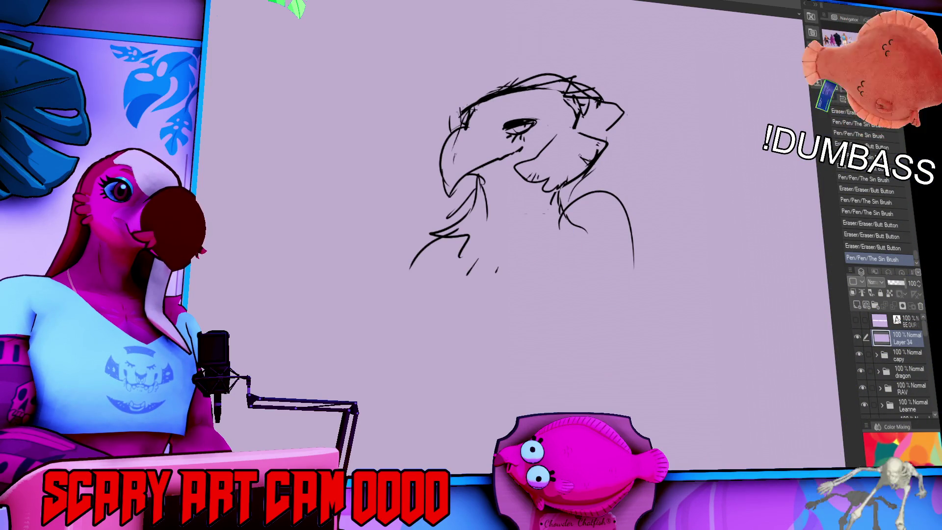
mouse_move(569, 105)
left_mouse_down()
mouse_move(580, 128)
mouse_move(584, 120)
mouse_move(609, 133)
mouse_move(606, 143)
left_mouse_up()
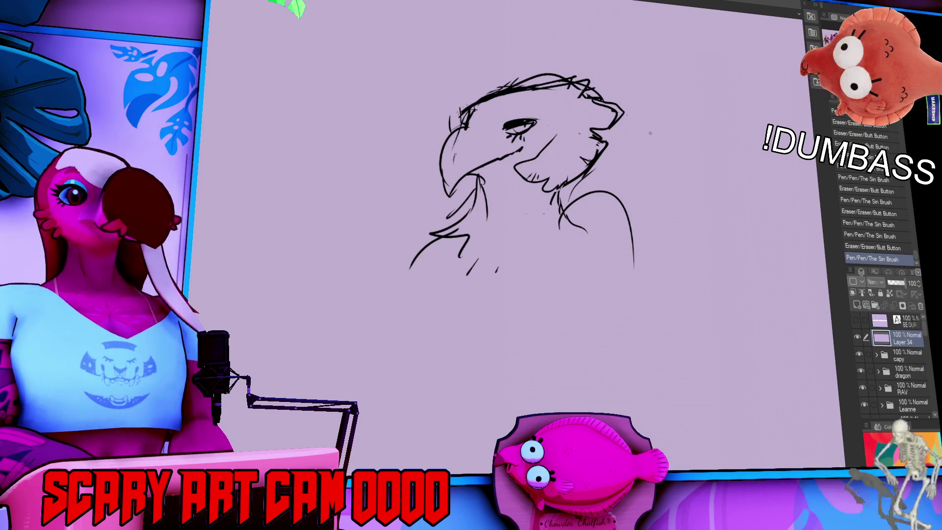
Step: Pan to empty space and sketch short strokes and a shoulder line for a second study
left_click_drag(739, 148, 657, 176)
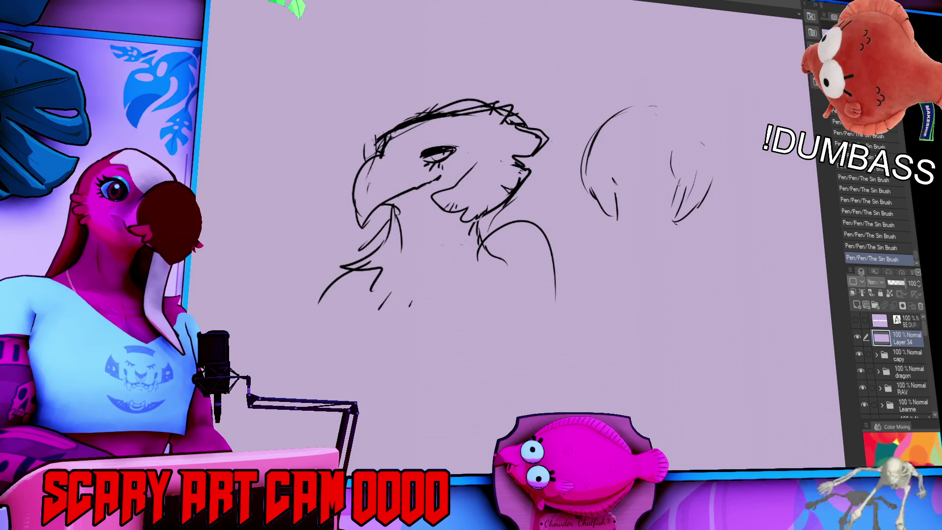
left_click_drag(702, 128, 618, 286)
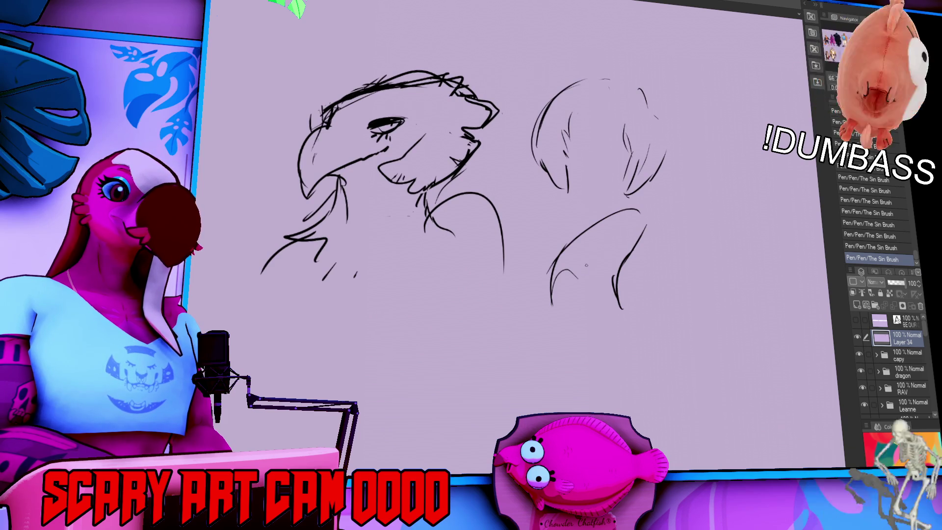
key("ctrl+z")
left_click_drag(569, 280, 597, 264)
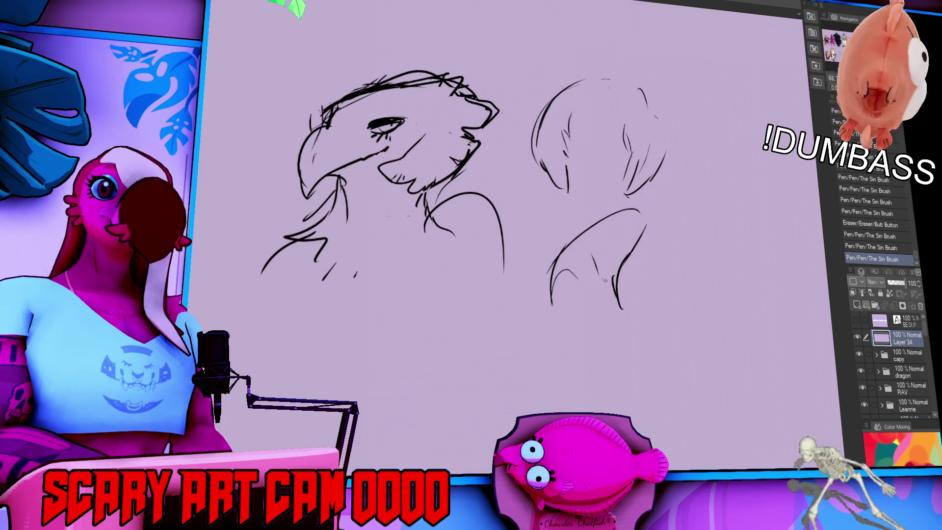
left_click_drag(610, 211, 564, 229)
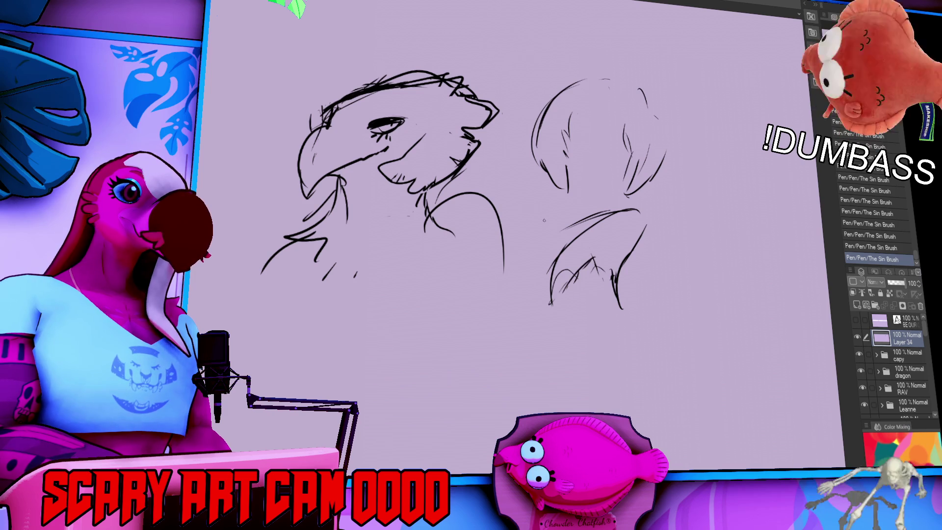
Step: Erase stray lines around the beak and fill the area beside it
left_click_drag(321, 184, 309, 194)
left_click_drag(314, 189, 307, 209)
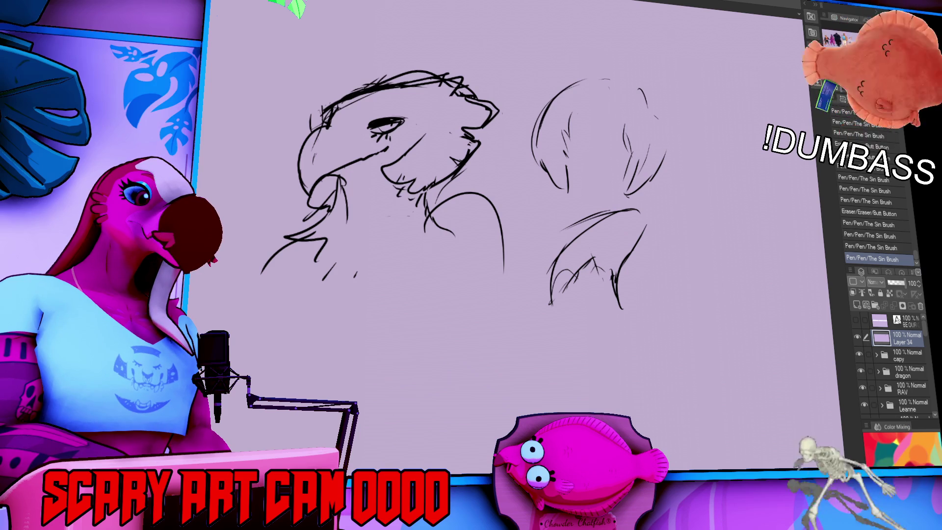
left_click(322, 192)
Step: Fill the patch under the beak and the right study's lower shape with red
key("ctrl+z")
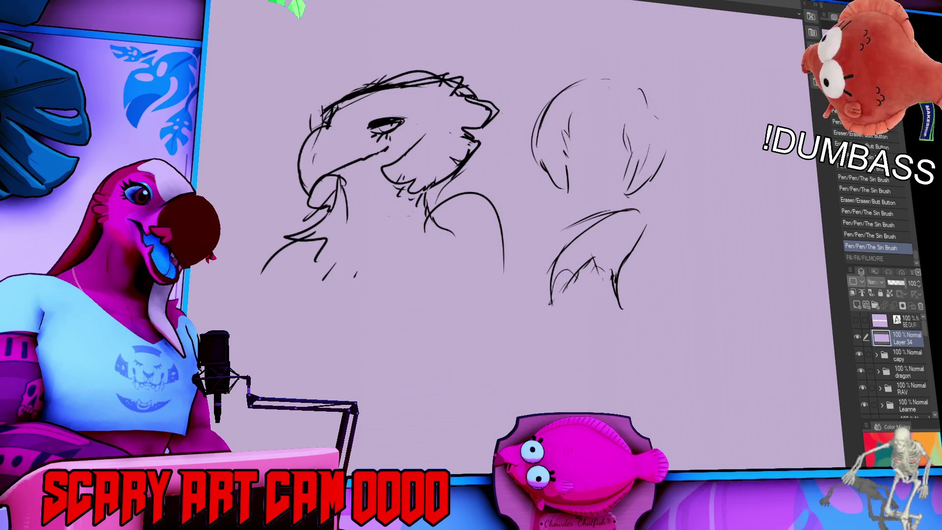
left_click(330, 192)
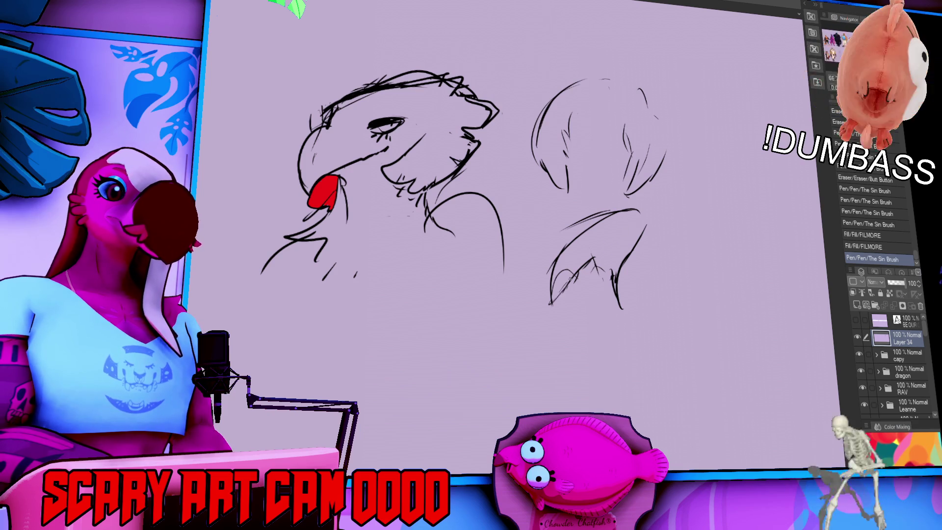
mouse_move(572, 277)
left_mouse_down()
mouse_move(595, 260)
mouse_move(613, 282)
left_mouse_up()
left_click_drag(598, 267, 611, 275)
key("ctrl+z")
mouse_move(570, 229)
left_mouse_down()
mouse_move(613, 212)
mouse_move(650, 221)
mouse_move(628, 265)
left_mouse_up()
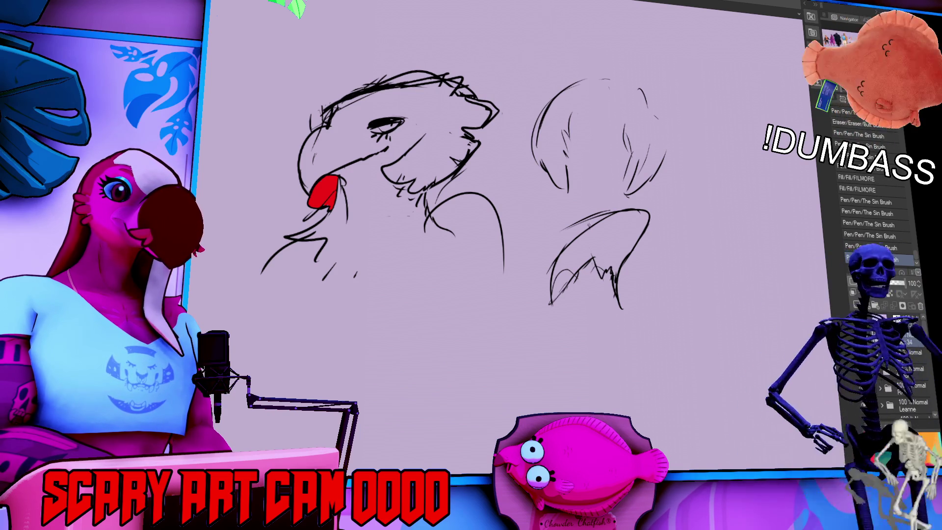
mouse_move(557, 292)
left_mouse_down()
mouse_move(562, 277)
mouse_move(633, 223)
mouse_move(634, 252)
left_mouse_up()
Step: Sketch curves and round shapes below the chin and lines down the right study
mouse_move(586, 230)
left_mouse_down()
mouse_move(549, 226)
mouse_move(493, 339)
left_mouse_up()
key("ctrl+z")
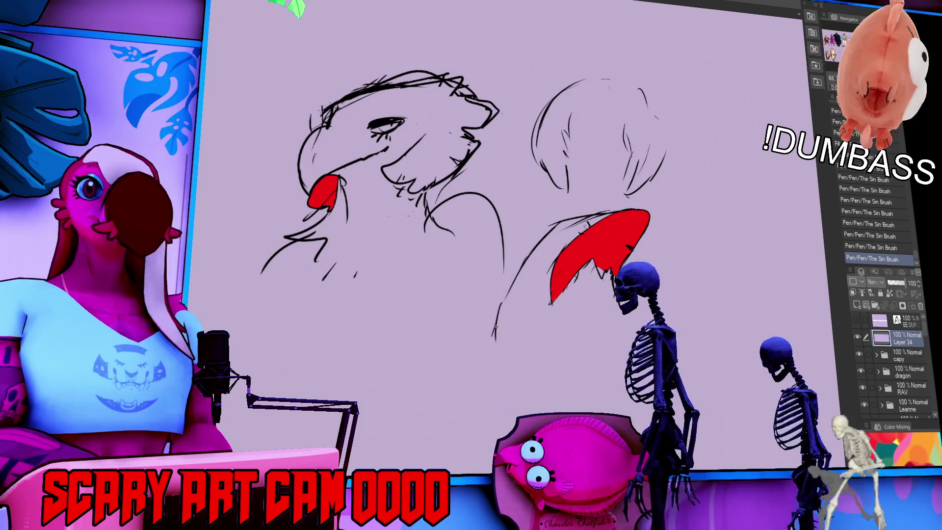
left_click_drag(513, 277, 521, 363)
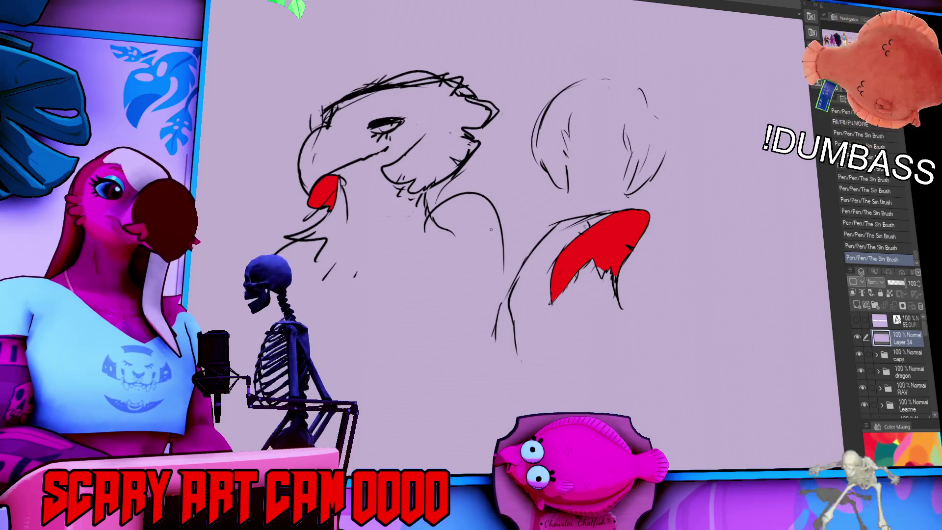
left_click_drag(288, 240, 261, 273)
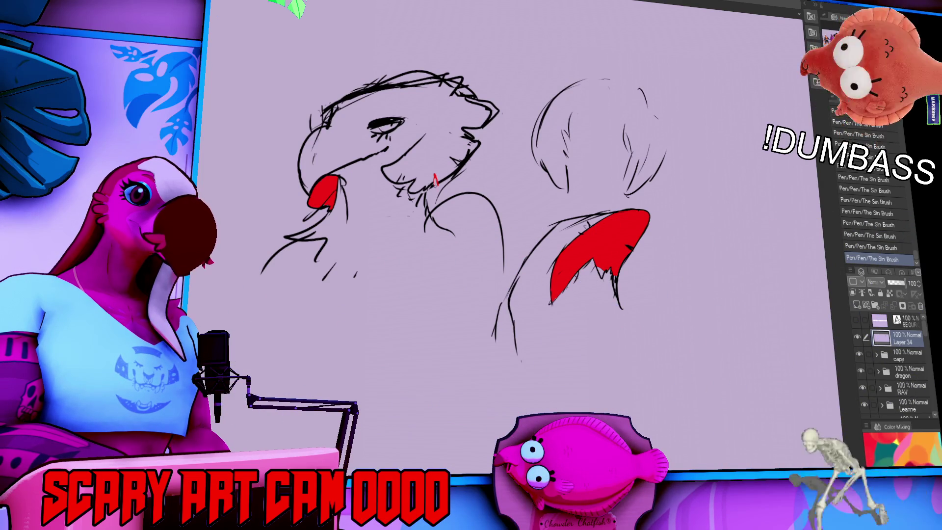
left_click_drag(388, 196, 403, 235)
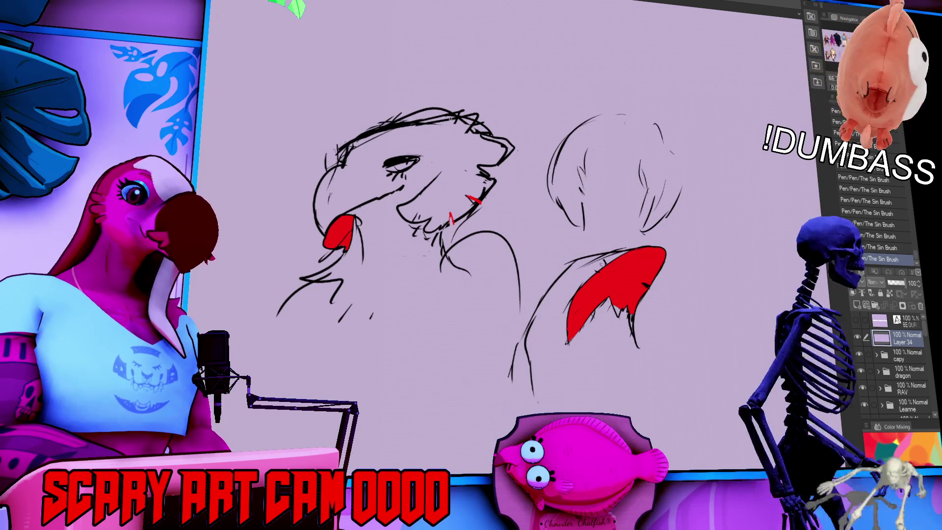
key("ctrl+z")
left_click_drag(414, 243, 434, 282)
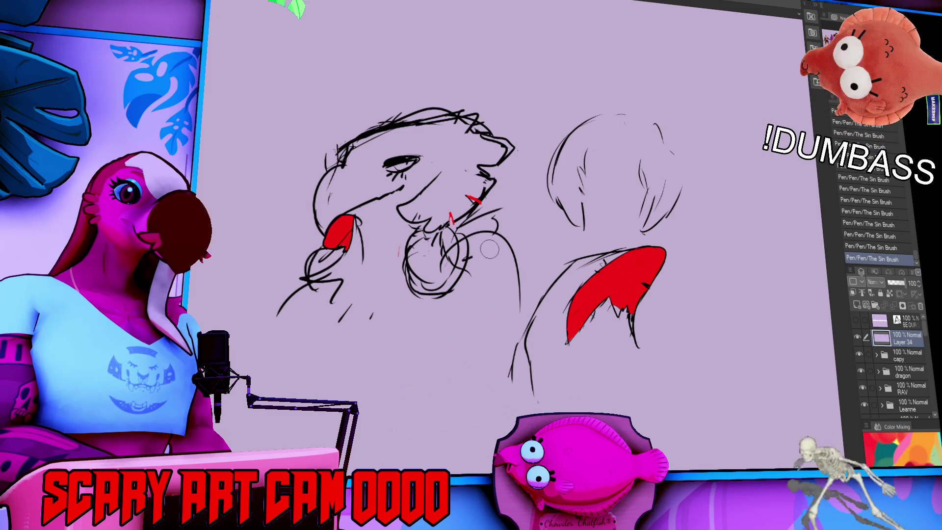
left_click_drag(496, 222, 501, 216)
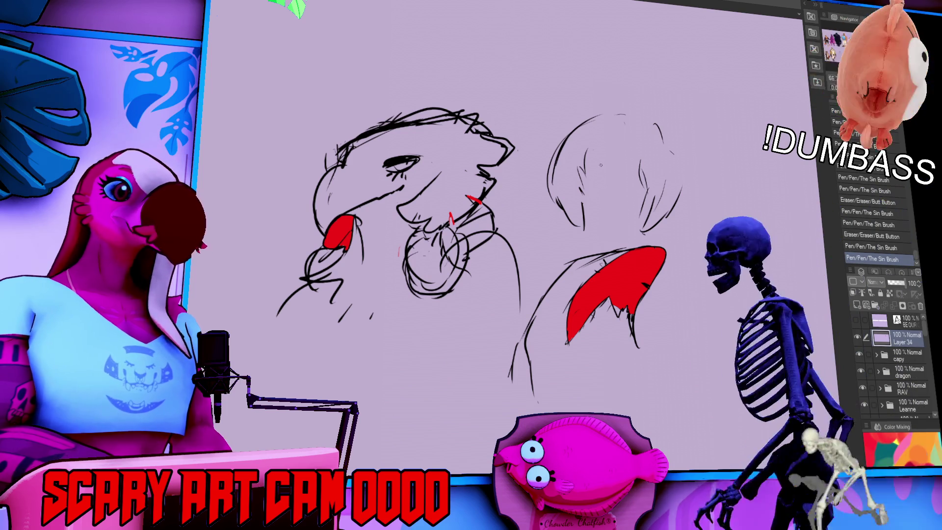
left_click_drag(706, 205, 708, 173)
left_click_drag(528, 301, 527, 360)
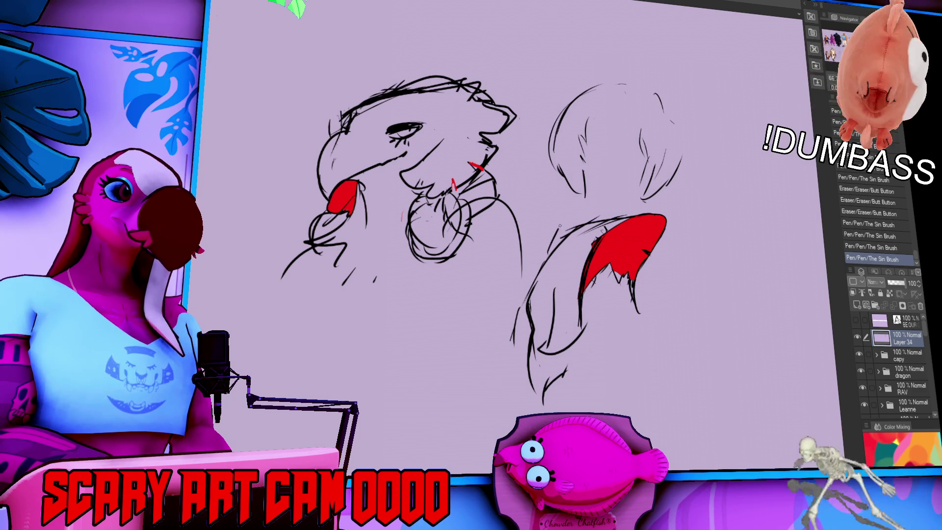
Step: Erase the hatching on the right study's shoulder
key("ctrl+z")
left_click_drag(555, 250, 589, 216)
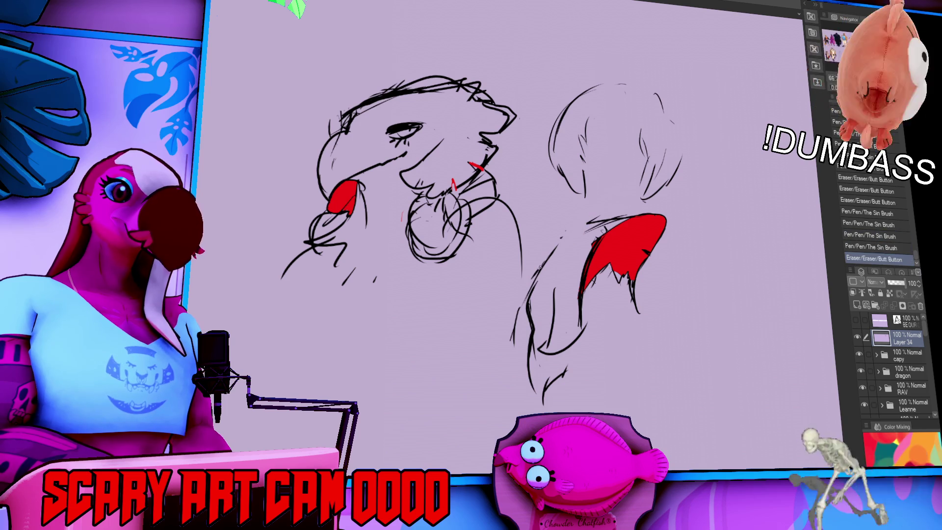
scroll(673, 185, "down", 3)
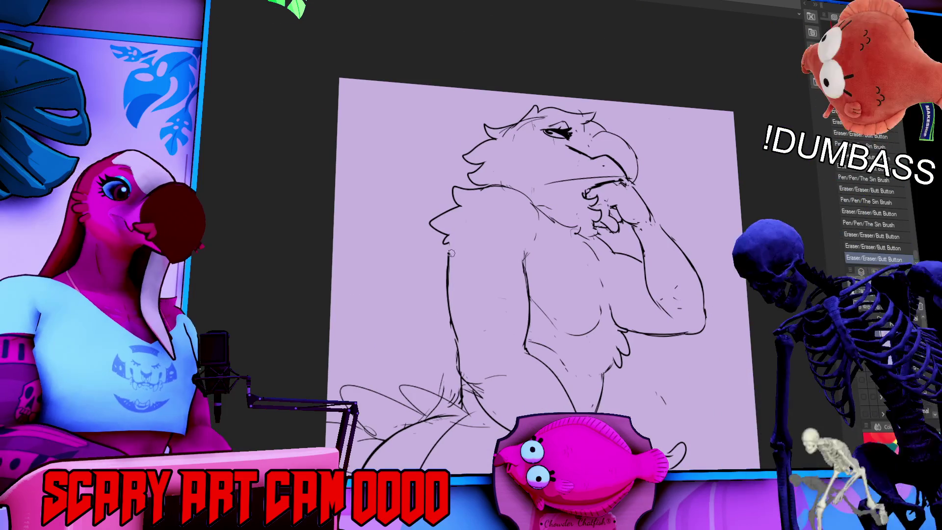
Step: Add a stroke along the eagle's left torso edge, then select the rough lower-right lines
left_click_drag(448, 244, 445, 317)
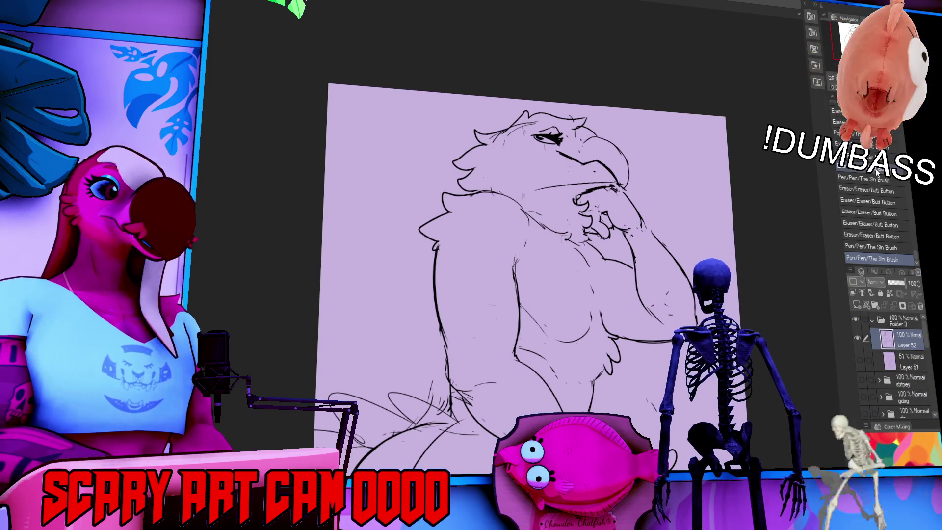
scroll(724, 234, "down", 1)
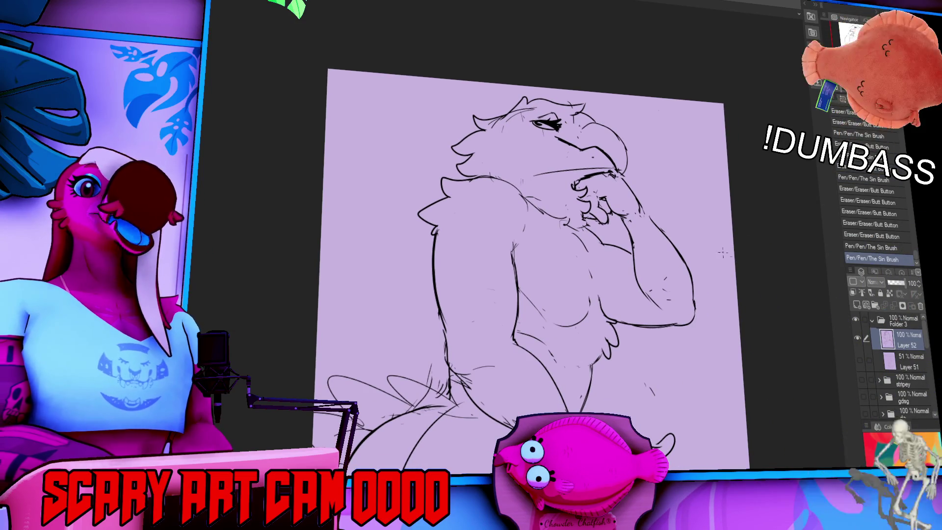
scroll(658, 278, "down", 3)
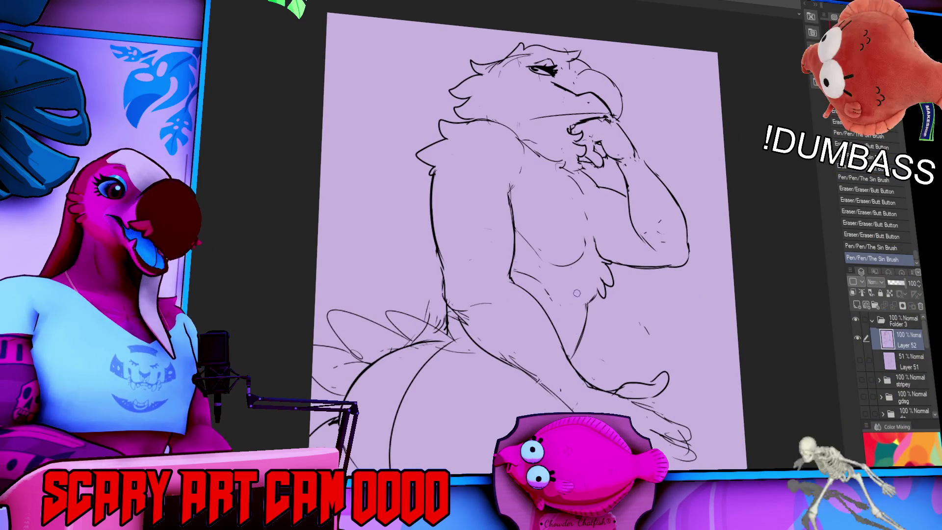
left_click_drag(634, 275, 694, 198)
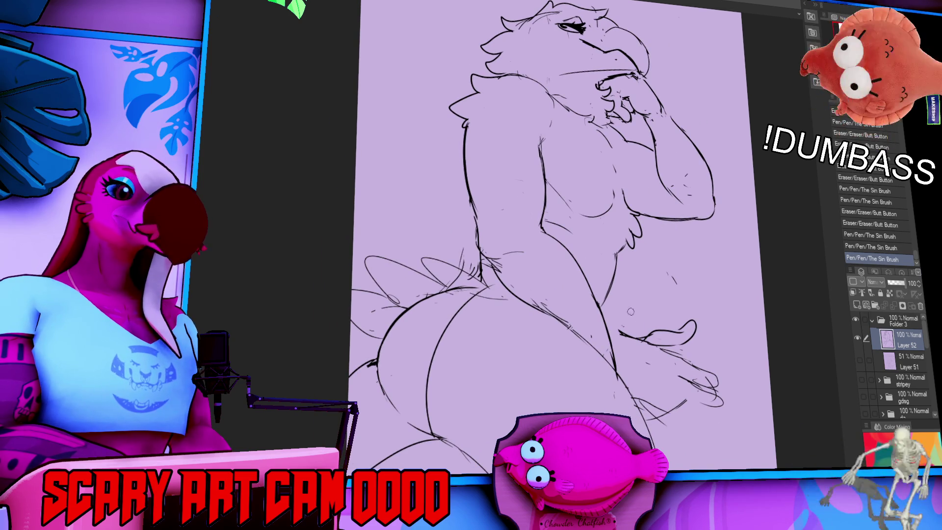
left_click_drag(728, 317, 626, 392)
Step: Delete the selected lower-right sketch lines and clear the selection
key("Delete")
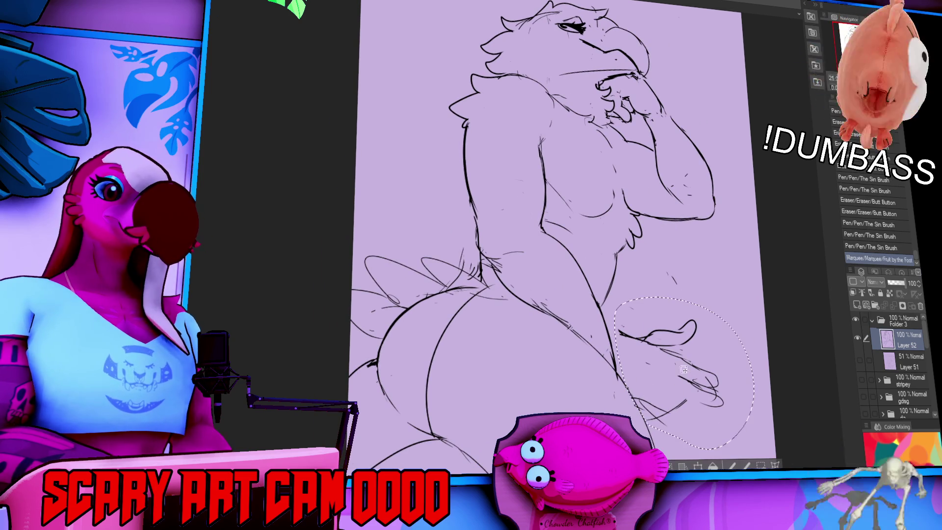
key("ctrl+d")
left_click_drag(712, 270, 714, 297)
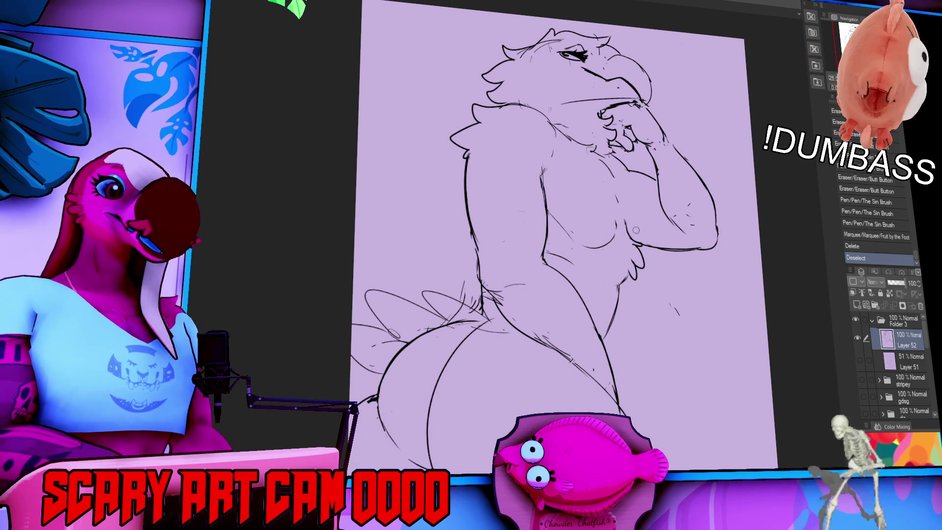
left_click_drag(631, 199, 622, 224)
Step: Erase marks near the hand and chin, then draw jagged fur along the arm and chest
key("e")
left_click_drag(624, 184, 646, 196)
key("p")
key("ctrl+z")
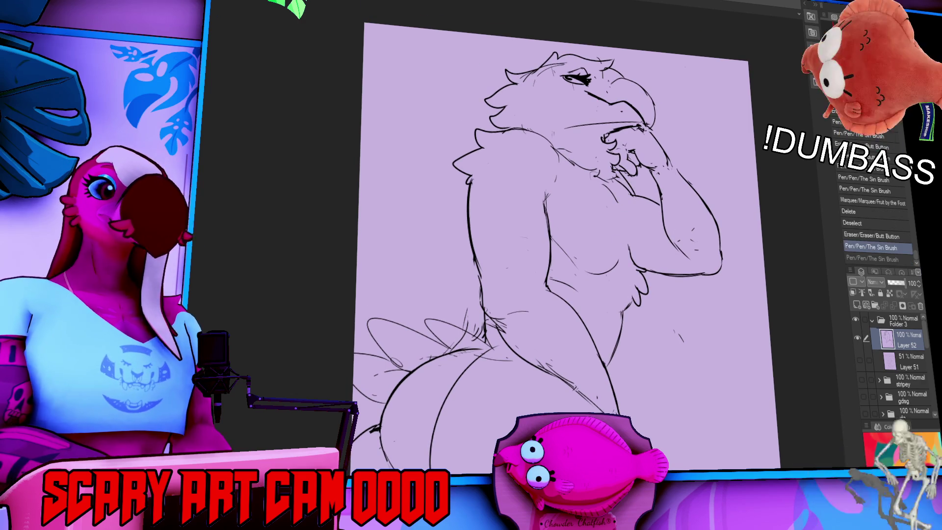
mouse_move(616, 180)
left_mouse_down()
mouse_move(659, 216)
mouse_move(613, 224)
left_mouse_up()
left_click_drag(614, 227, 629, 240)
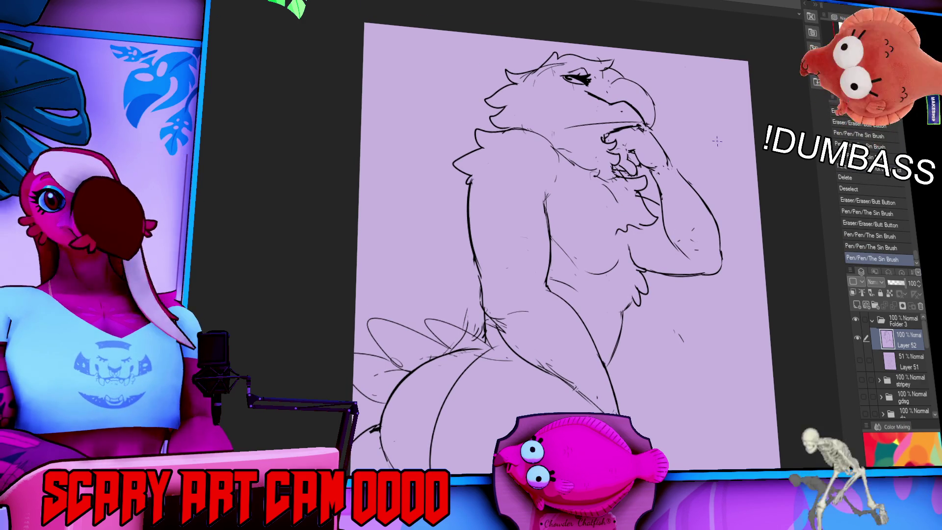
left_click_drag(717, 141, 713, 147)
mouse_move(620, 238)
left_mouse_down()
mouse_move(638, 216)
mouse_move(632, 268)
left_mouse_up()
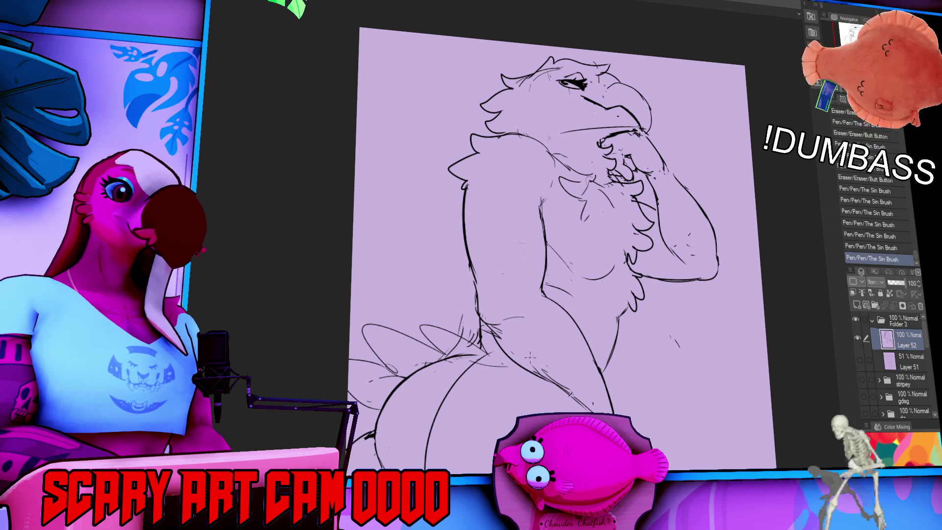
left_click_drag(521, 375, 540, 379)
key("ctrl+z")
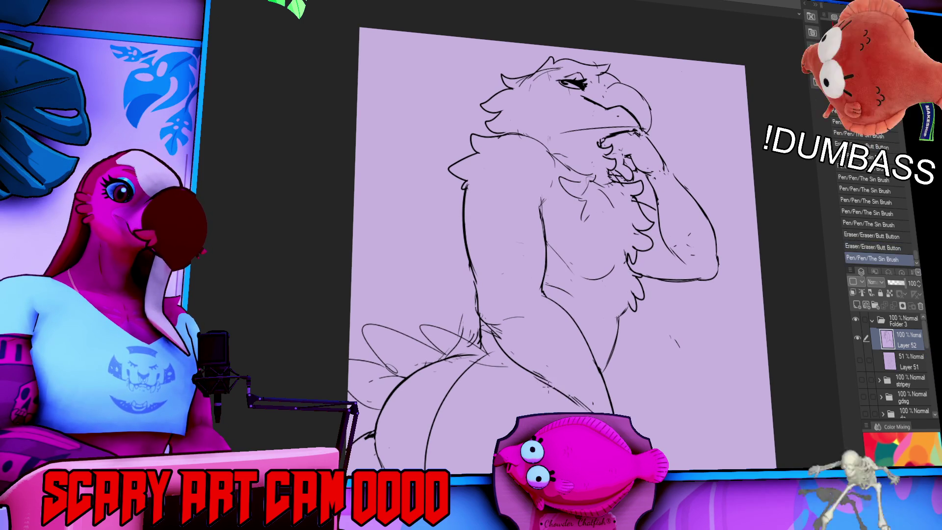
key("ctrl+y")
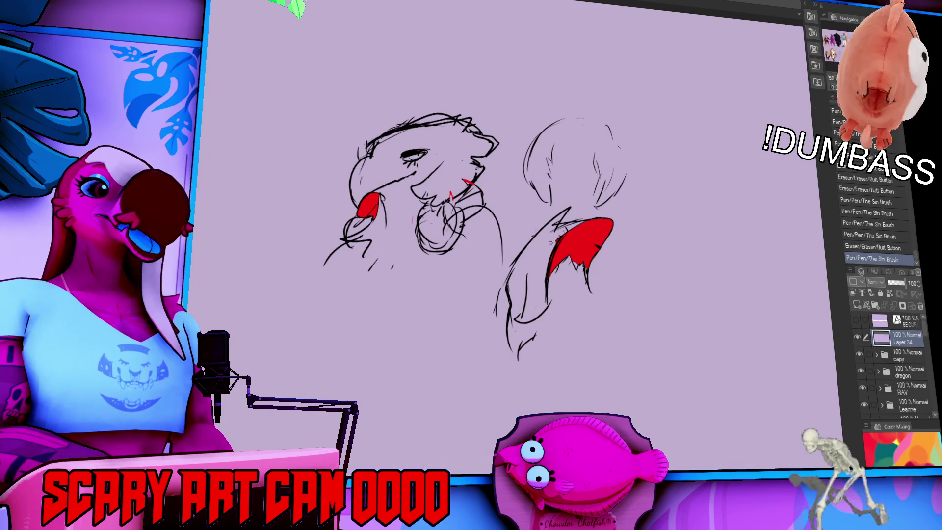
Step: Redraw the two-sided V stroke above the head studies, then undo it
key("ctrl+z")
left_click_drag(367, 69, 391, 113)
left_click_drag(390, 81, 398, 167)
key("ctrl+z")
Step: Undo once more and add a short stroke above the first eagle head study
scroll(491, 246, "up", 2)
key("ctrl+z")
left_click_drag(378, 120, 402, 166)
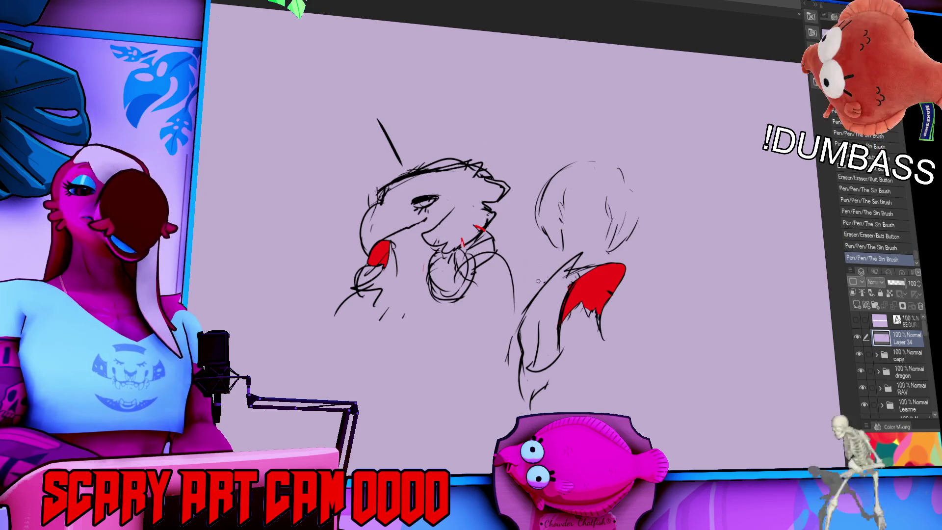
left_click_drag(699, 228, 735, 156)
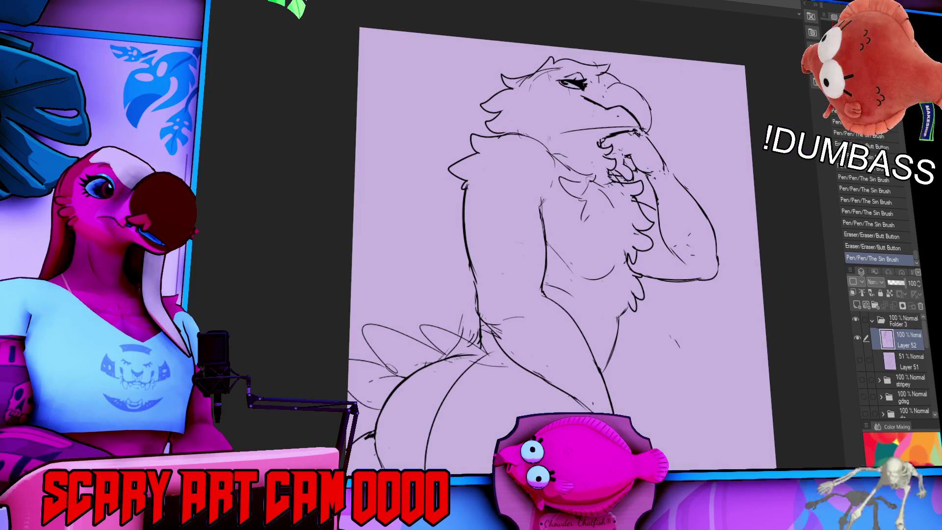
Step: Add a stroke on the eagle figure's chest and return to the figure sketch
left_click_drag(669, 219, 660, 198)
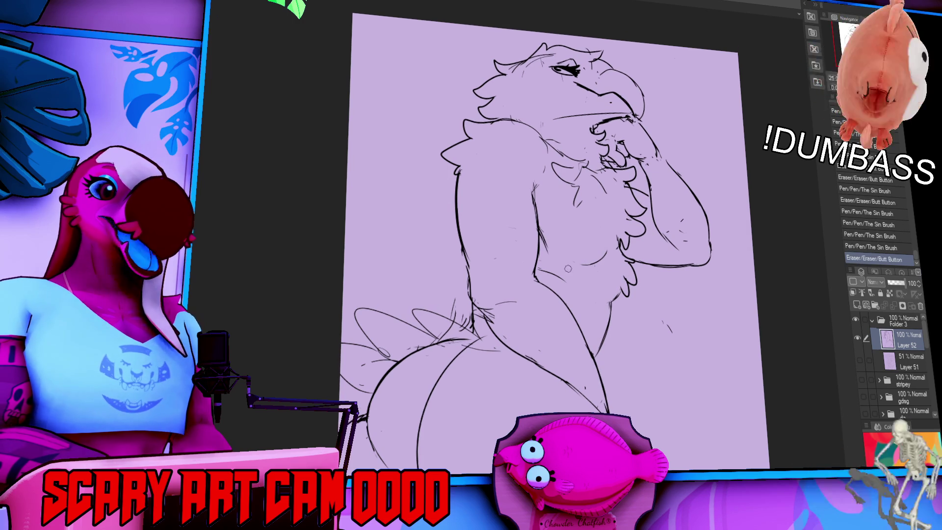
left_click_drag(603, 229, 580, 268)
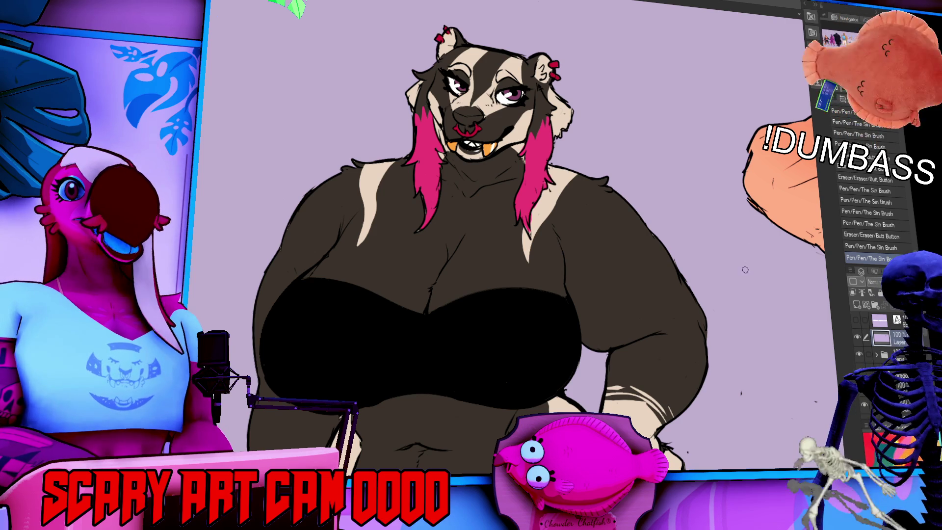
key("ctrl+Tab")
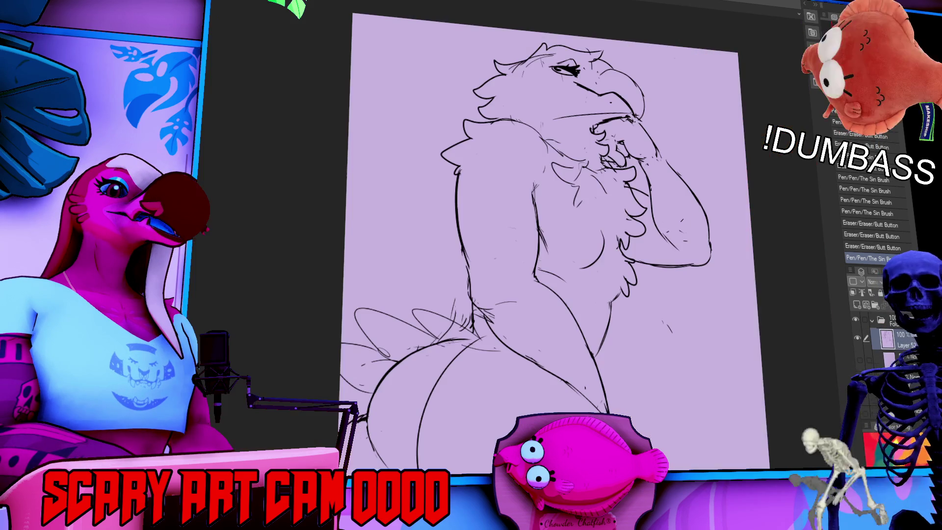
Step: Add small touch-up strokes on the eagle's chest and near its arm
left_click_drag(673, 225, 670, 219)
mouse_move(613, 288)
left_mouse_down()
mouse_move(610, 310)
mouse_move(590, 316)
mouse_move(609, 312)
mouse_move(618, 296)
left_mouse_up()
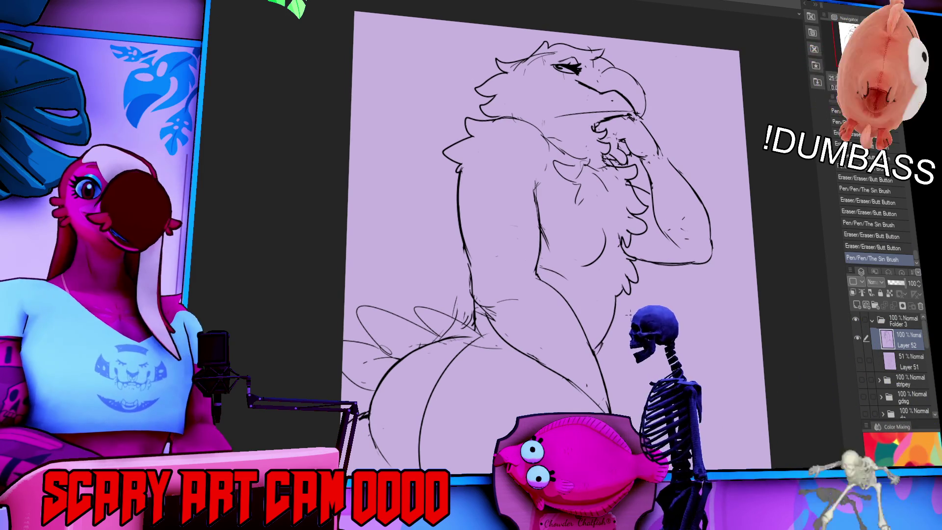
left_click_drag(765, 245, 764, 252)
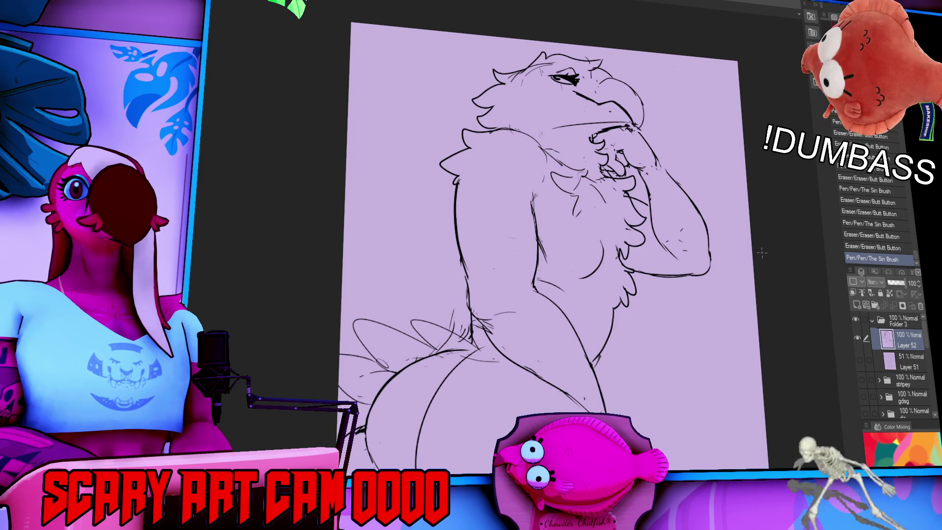
left_click_drag(751, 256, 749, 264)
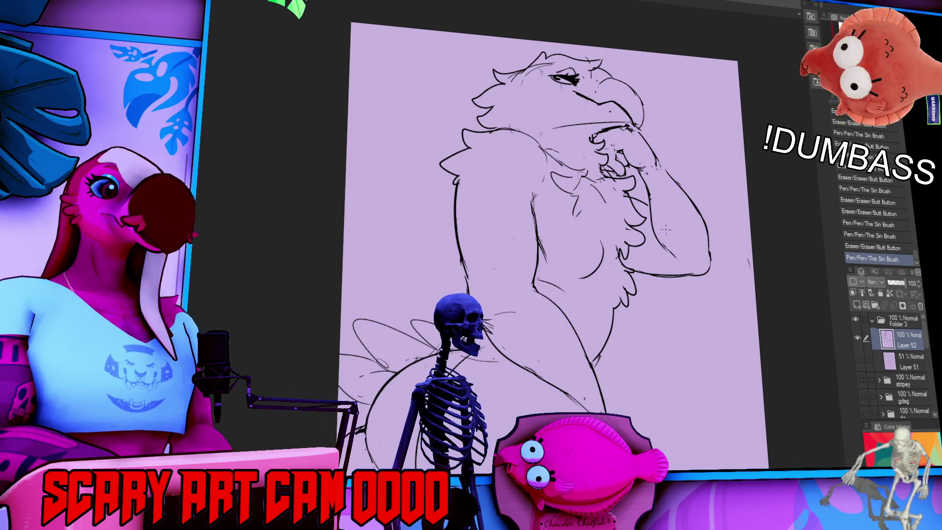
left_click_drag(631, 255, 634, 256)
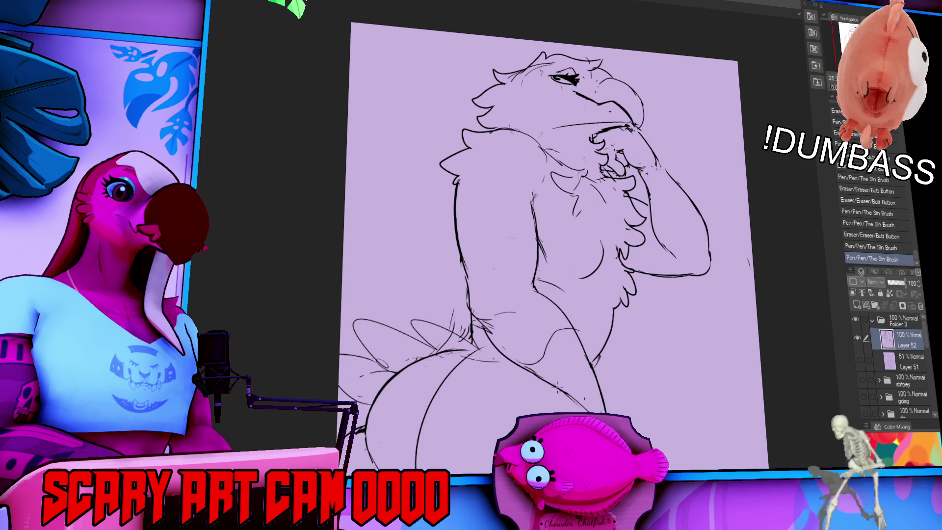
left_click_drag(619, 242, 629, 267)
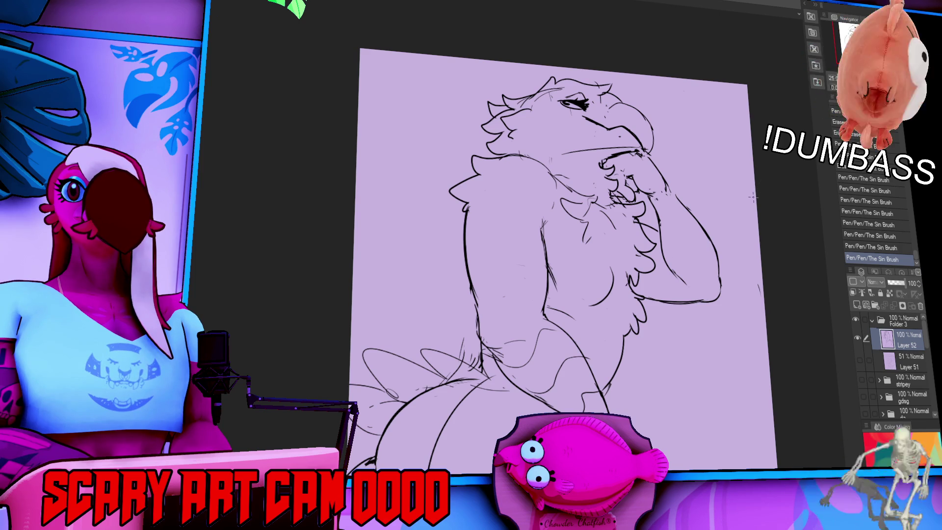
Step: Touch up small lines on the figure and erase stray strokes on the chest
left_click_drag(685, 247, 688, 269)
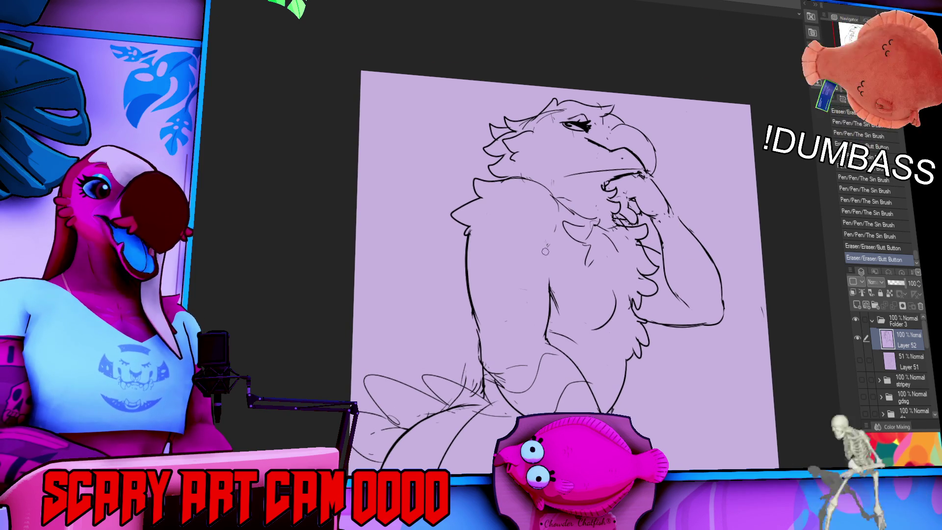
left_click_drag(545, 267, 544, 275)
left_click_drag(543, 275, 542, 309)
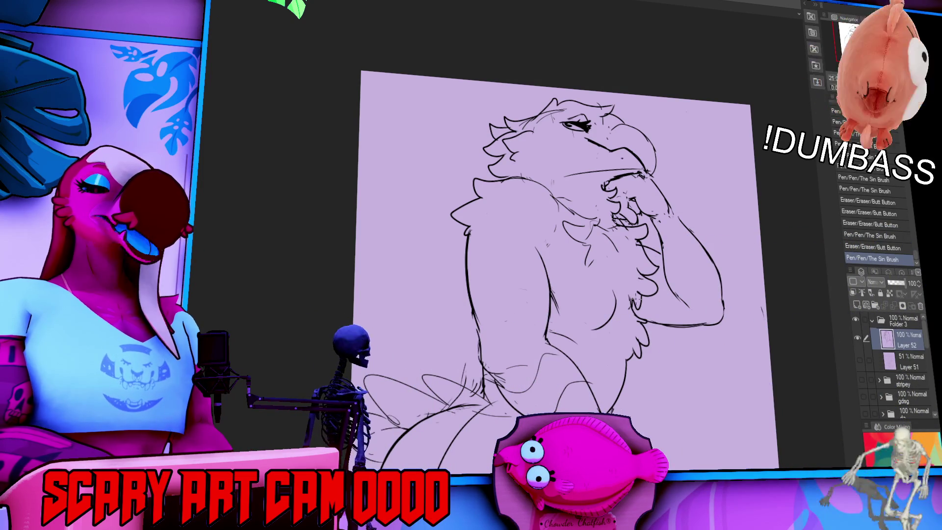
mouse_move(630, 294)
left_mouse_down()
mouse_move(644, 311)
mouse_move(661, 283)
mouse_move(658, 309)
mouse_move(666, 288)
left_mouse_up()
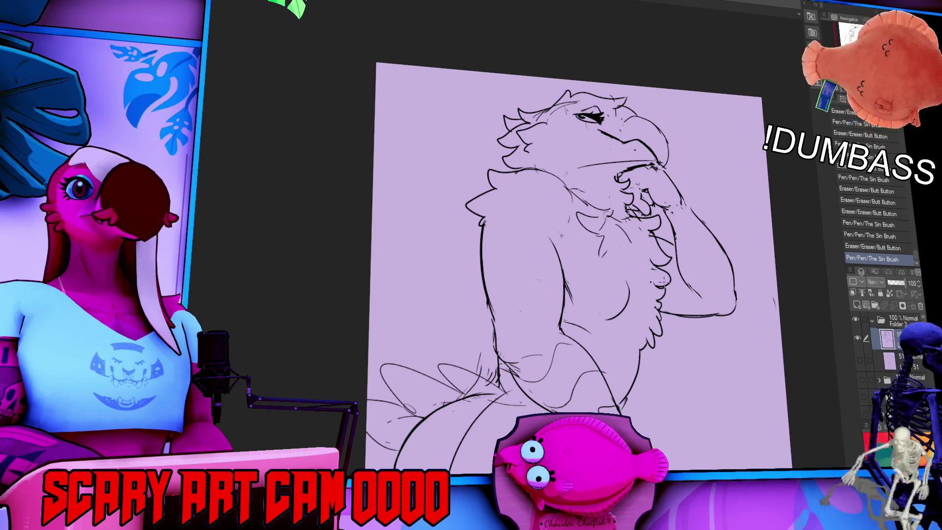
left_click_drag(500, 314, 510, 319)
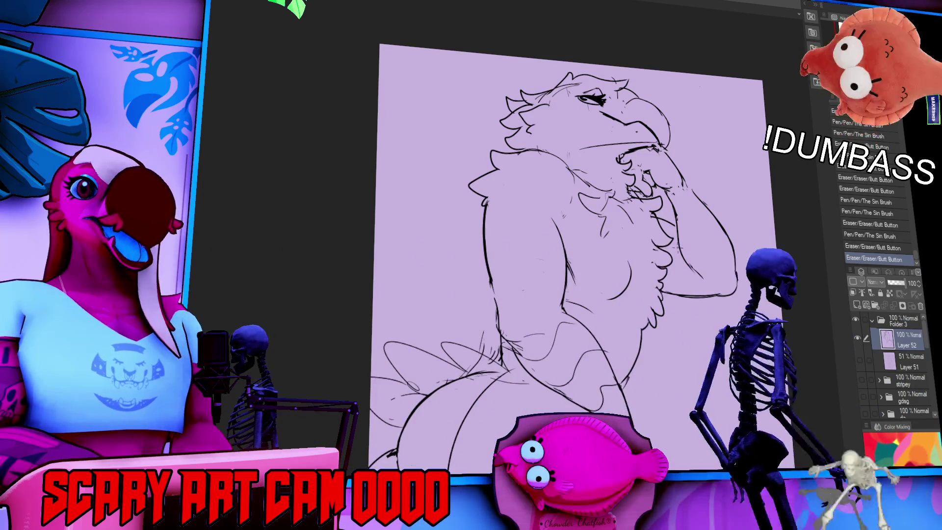
Step: Draw small strokes refining the eagle's chest fur
left_click_drag(566, 239, 613, 251)
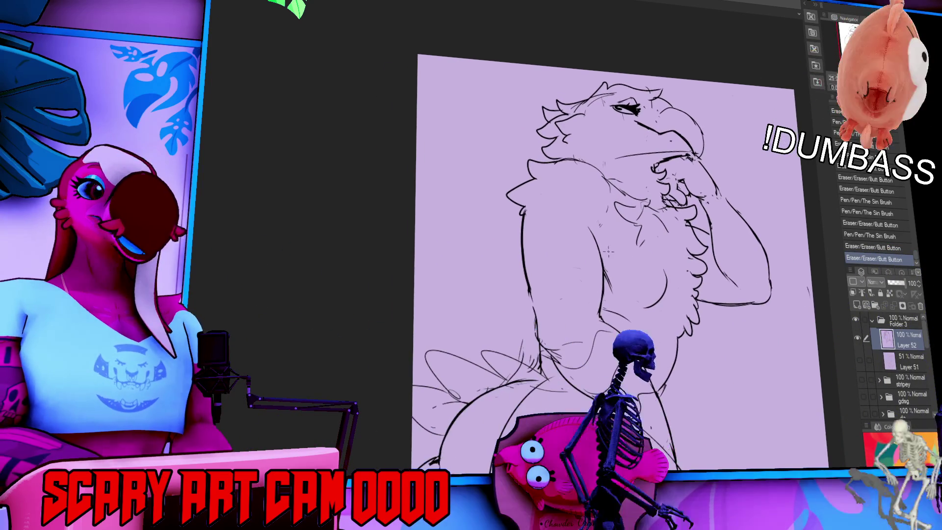
left_click_drag(682, 253, 682, 262)
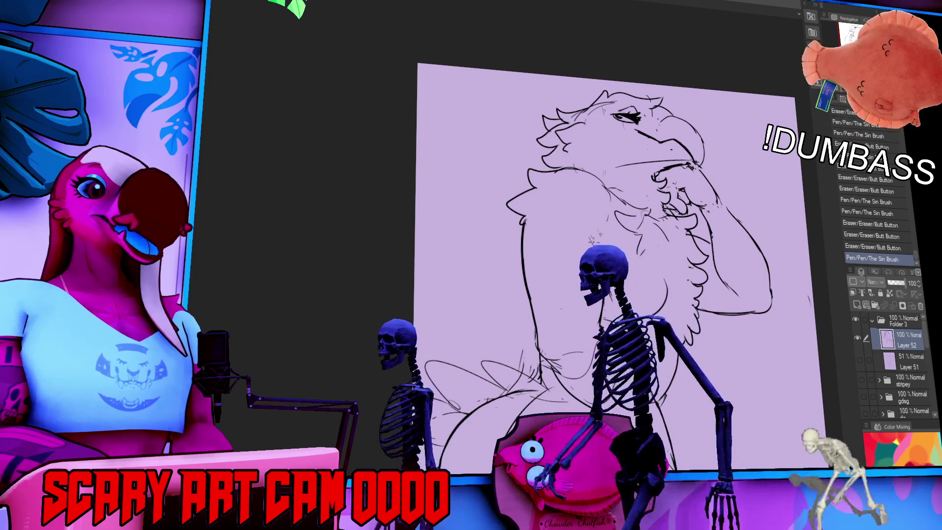
left_click_drag(733, 243, 736, 188)
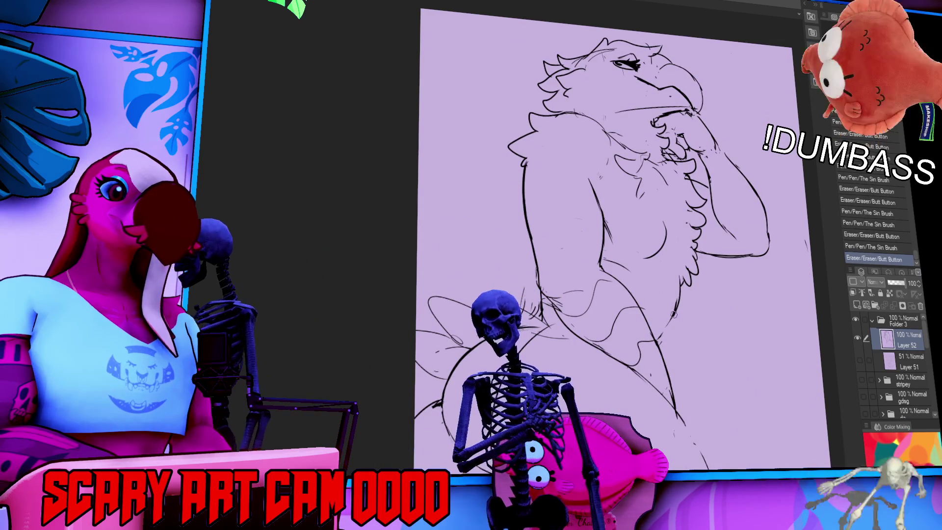
left_click_drag(673, 311, 686, 268)
Step: Redraw and erase small body lines, alternating between the Pen and the Eraser
left_click_drag(540, 302, 543, 297)
left_click_drag(542, 299, 544, 296)
left_click_drag(541, 298, 558, 283)
mouse_move(569, 290)
left_mouse_down()
mouse_move(530, 287)
mouse_move(552, 283)
left_mouse_up()
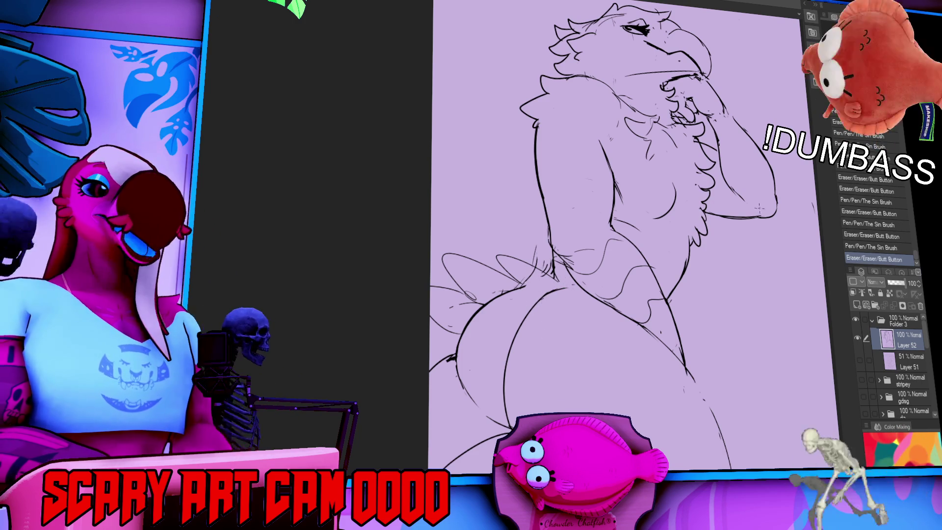
mouse_move(680, 270)
left_mouse_down()
mouse_move(686, 242)
mouse_move(711, 225)
left_mouse_up()
key("p")
scroll(623, 201, "up", 5)
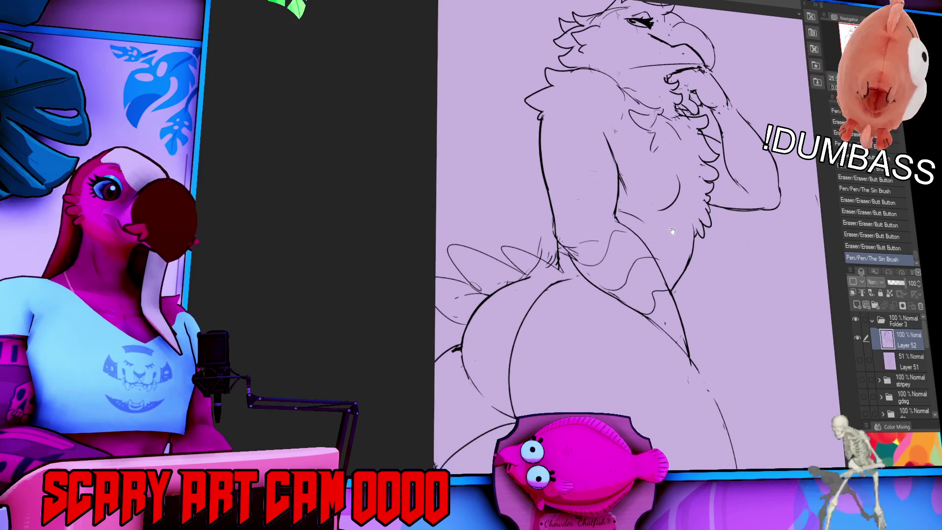
key("e")
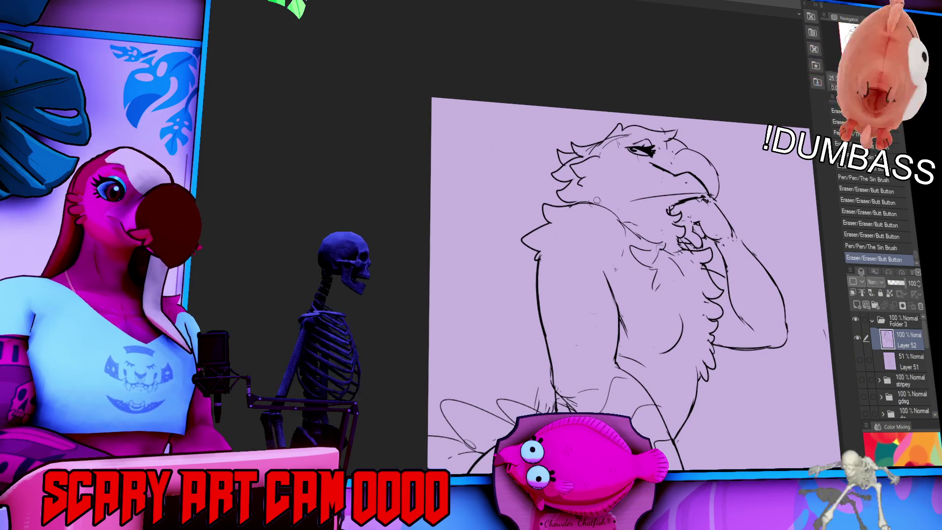